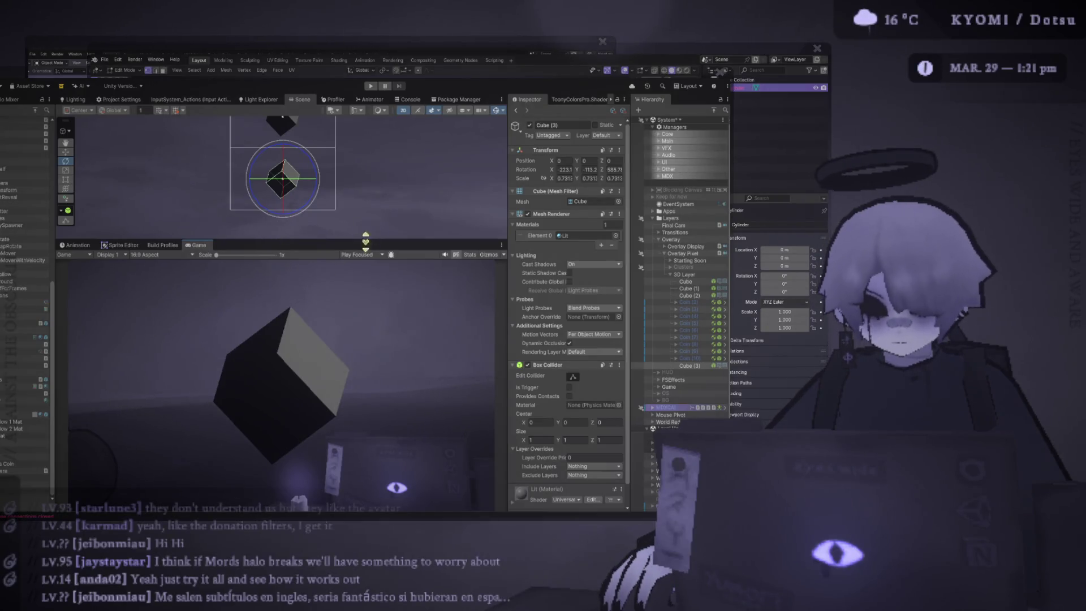
Set Cube (3)'s X, Y and Z scale to 0.5, then rotate it to a new tilt
{"action": "left_click", "coordinate": [569, 178]}
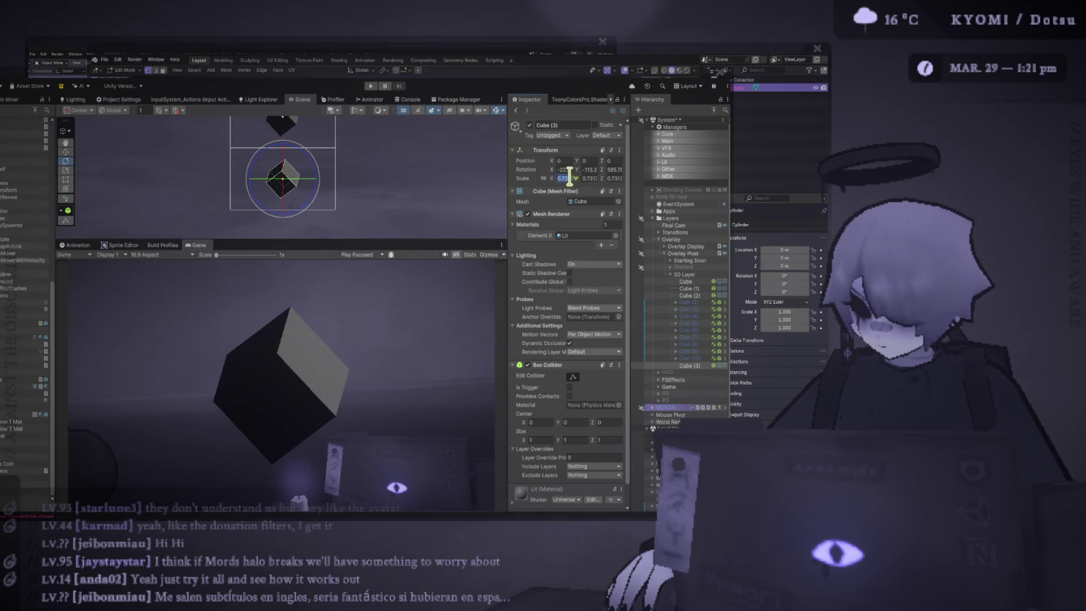
{"action": "type", "text": "0.5"}
{"action": "key", "text": "Tab"}
{"action": "type", "text": "0.5"}
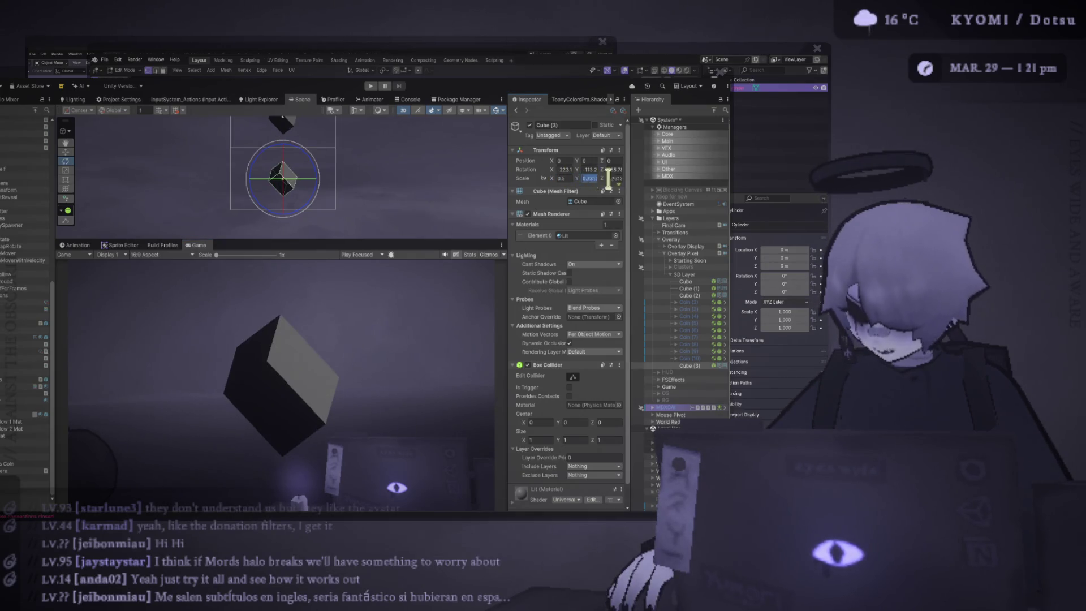
{"action": "key", "text": "Tab"}
{"action": "type", "text": "0.5"}
{"action": "key", "text": "Return"}
{"action": "mouse_move", "coordinate": [292, 176]}
{"action": "left_mouse_down"}
{"action": "mouse_move", "coordinate": [267, 199]}
{"action": "mouse_move", "coordinate": [310, 241]}
{"action": "mouse_move", "coordinate": [334, 170]}
{"action": "mouse_move", "coordinate": [236, 169]}
{"action": "mouse_move", "coordinate": [154, 191]}
{"action": "mouse_move", "coordinate": [243, 249]}
{"action": "mouse_move", "coordinate": [322, 272]}
{"action": "mouse_move", "coordinate": [375, 182]}
{"action": "mouse_move", "coordinate": [387, 195]}
{"action": "left_mouse_up"}
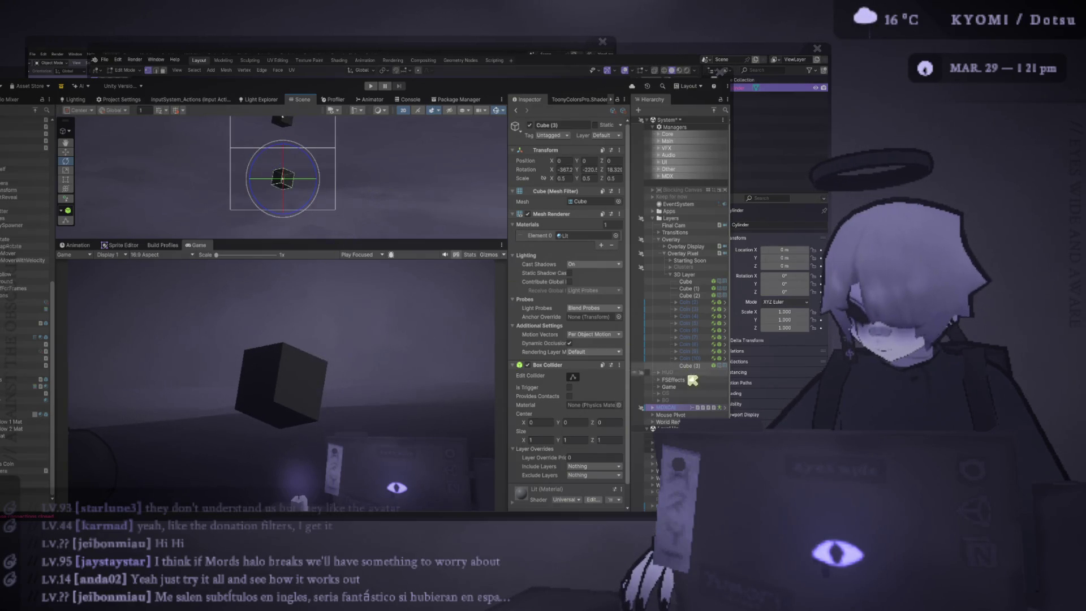
Add a Point Light left of the cube, tint it lavender and raise intensity to 4.24
{"action": "left_click", "coordinate": [684, 253]}
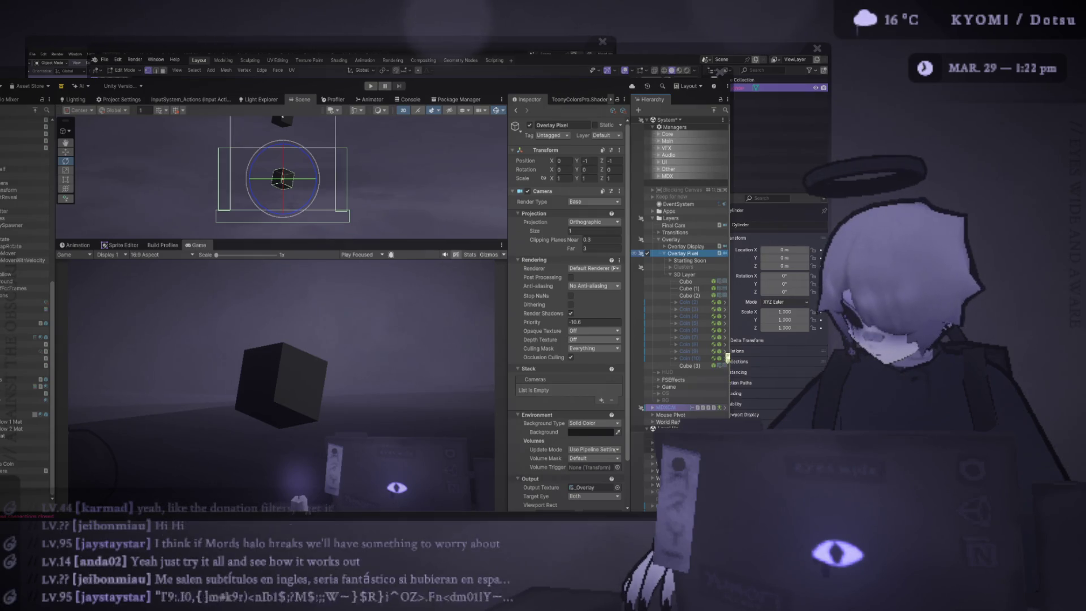
{"action": "key", "text": "ctrl+z"}
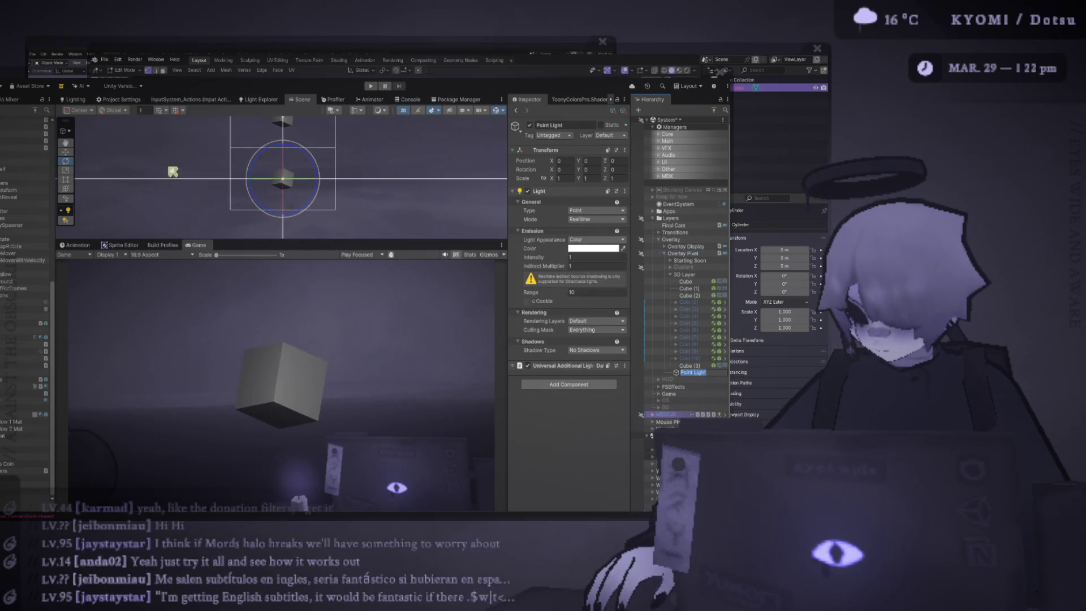
{"action": "left_click", "coordinate": [66, 151]}
{"action": "mouse_move", "coordinate": [321, 180]}
{"action": "left_mouse_down"}
{"action": "mouse_move", "coordinate": [268, 190]}
{"action": "mouse_move", "coordinate": [308, 185]}
{"action": "left_mouse_up"}
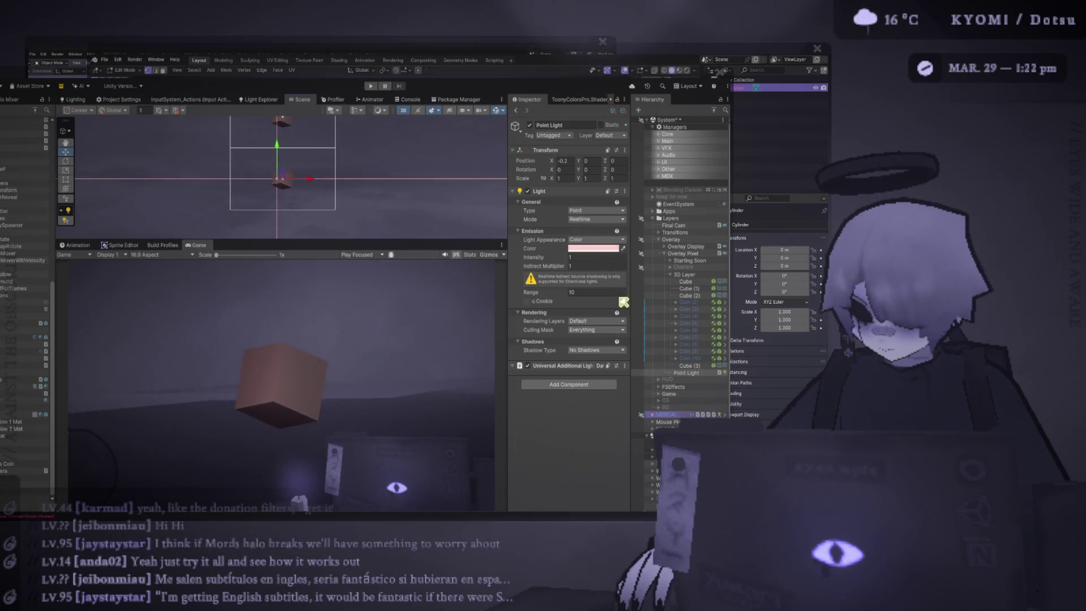
{"action": "left_click", "coordinate": [622, 248]}
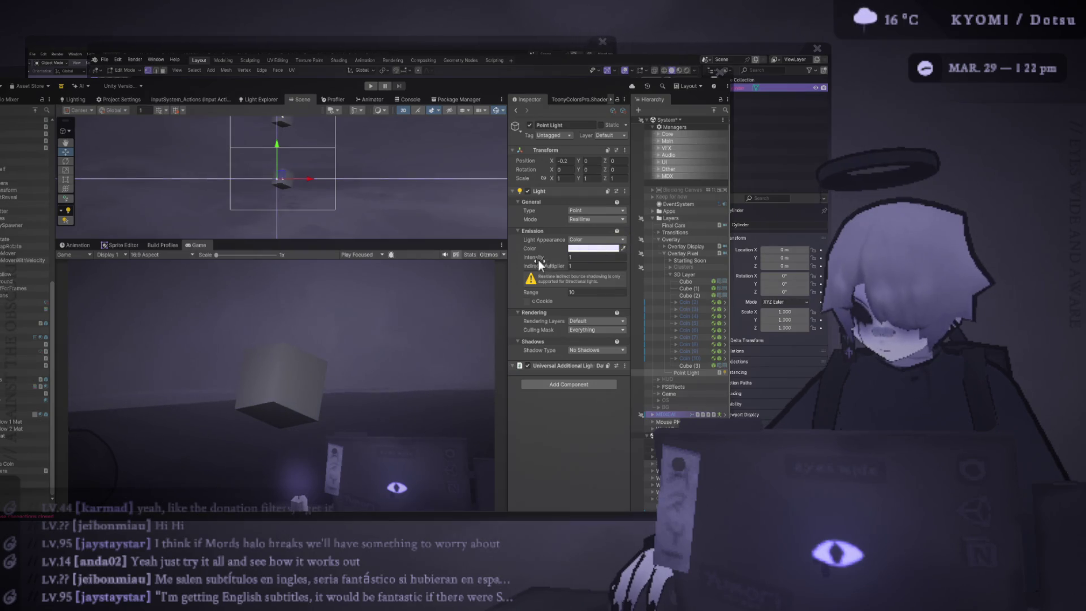
{"action": "left_click_drag", "start_coordinate": [547, 260], "coordinate": [596, 266]}
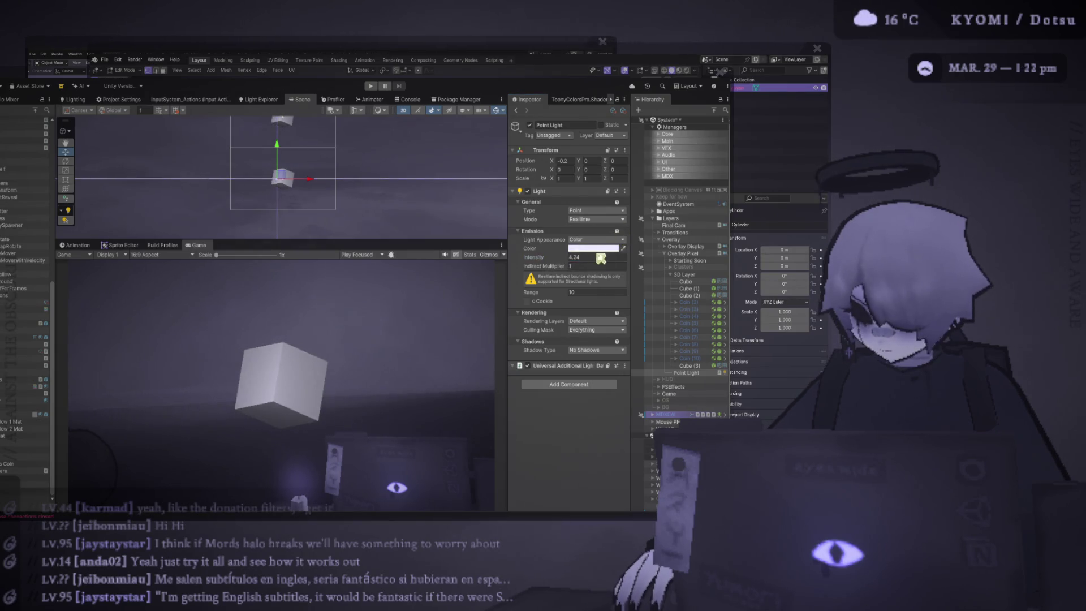
Select Cube (3) and set its X, Y and Z scale to 0.2
{"action": "left_click", "coordinate": [425, 215]}
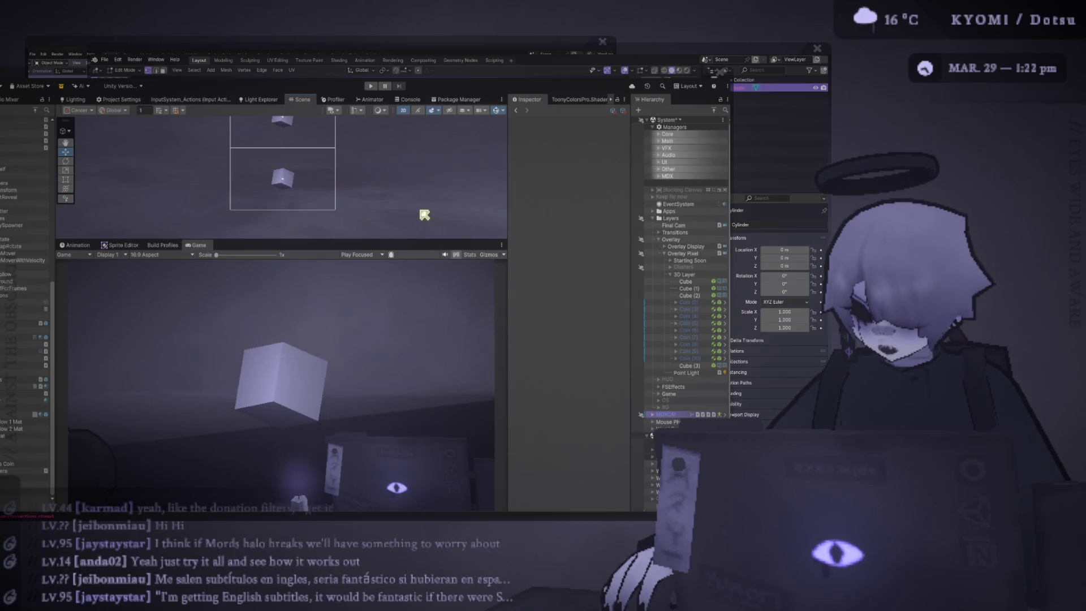
{"action": "left_click", "coordinate": [707, 366]}
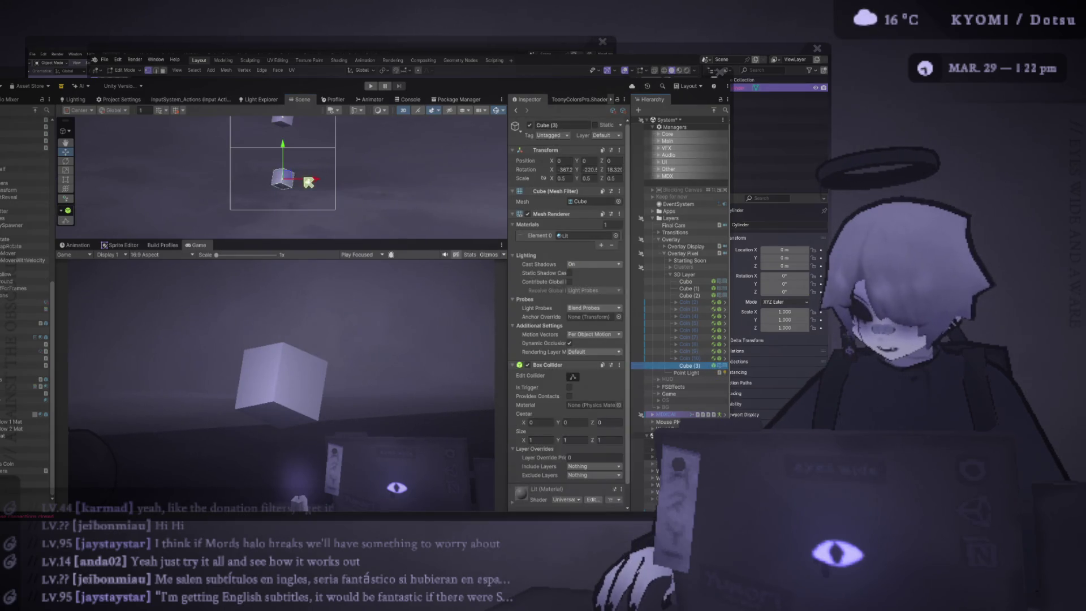
{"action": "left_click", "coordinate": [571, 178]}
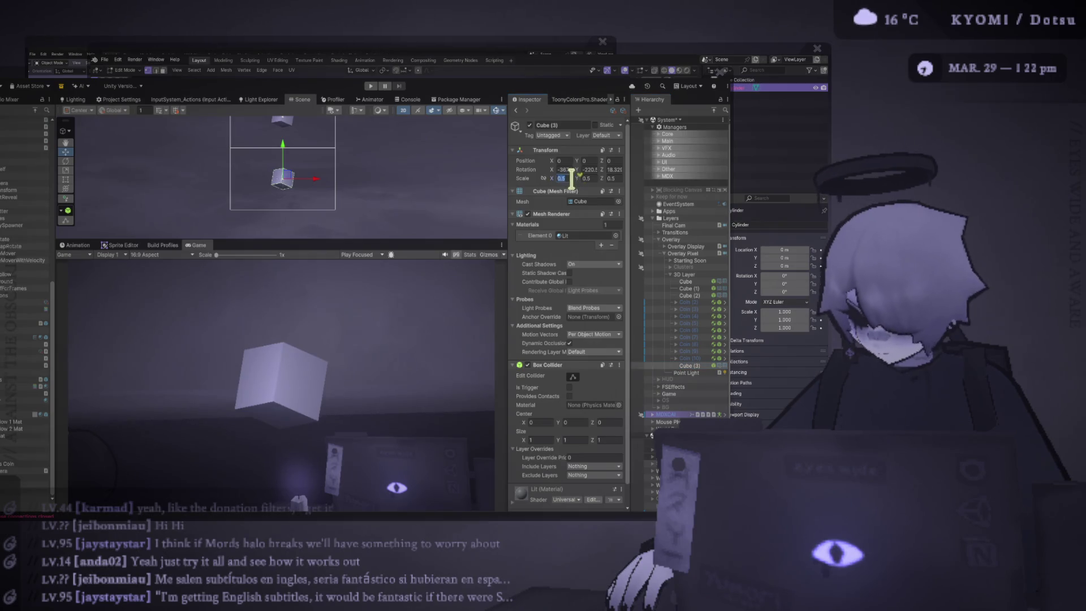
{"action": "type", "text": "0.2"}
{"action": "key", "text": "Tab"}
{"action": "type", "text": "0.2"}
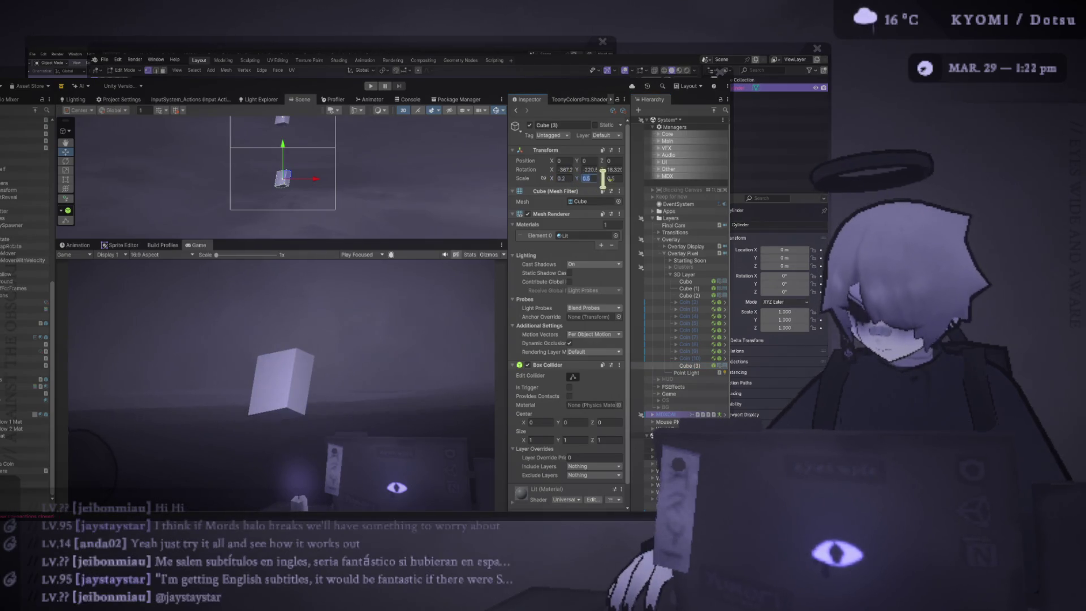
{"action": "key", "text": "Tab"}
{"action": "type", "text": "0.2"}
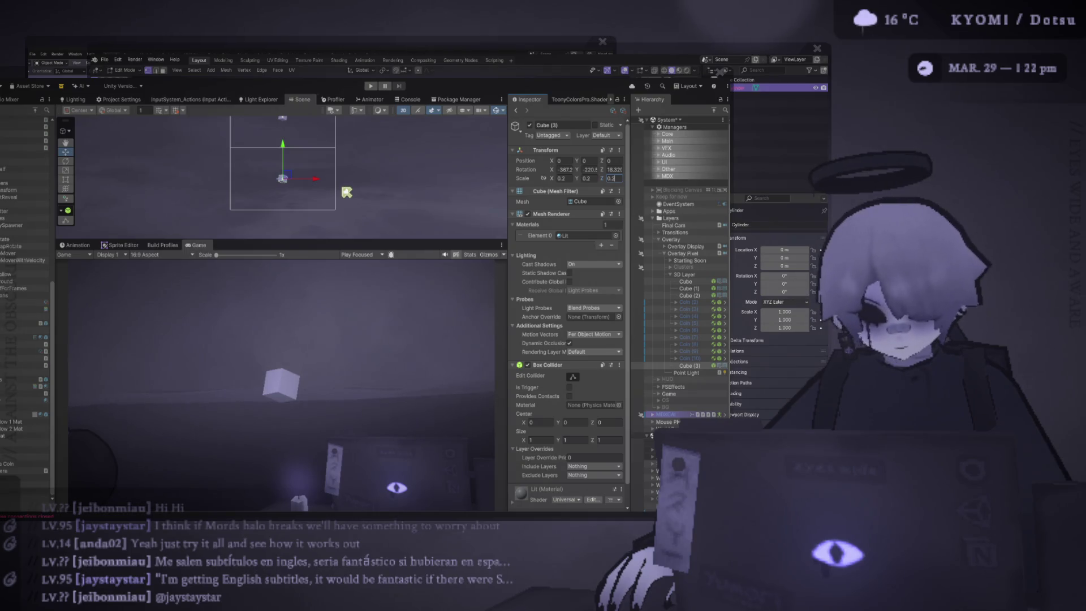
{"action": "left_click", "coordinate": [576, 215]}
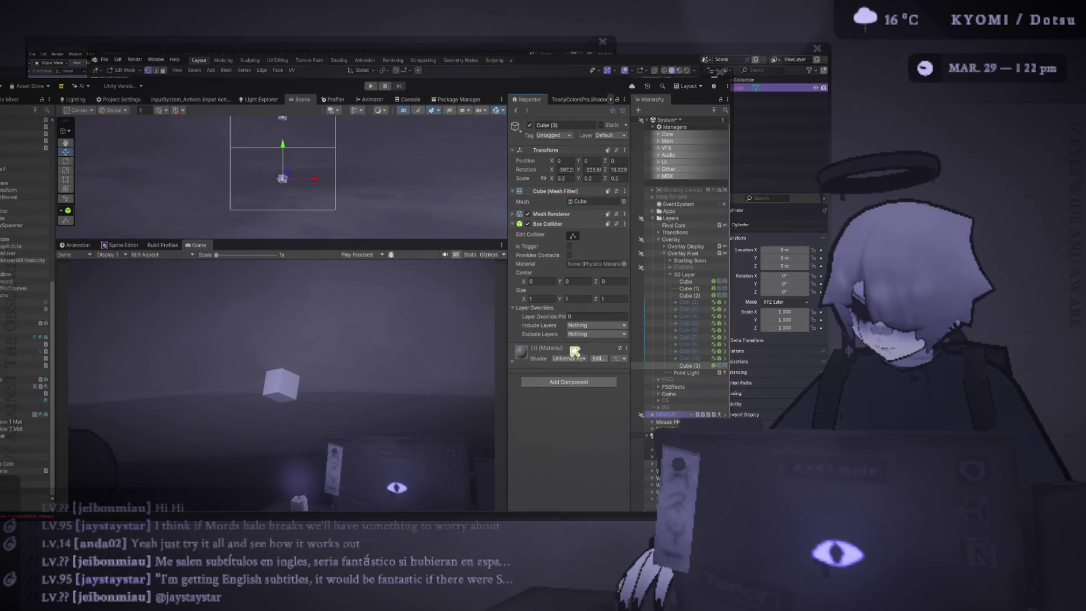
Add a Rigidbody component to Cube (3)
{"action": "left_click", "coordinate": [577, 382]}
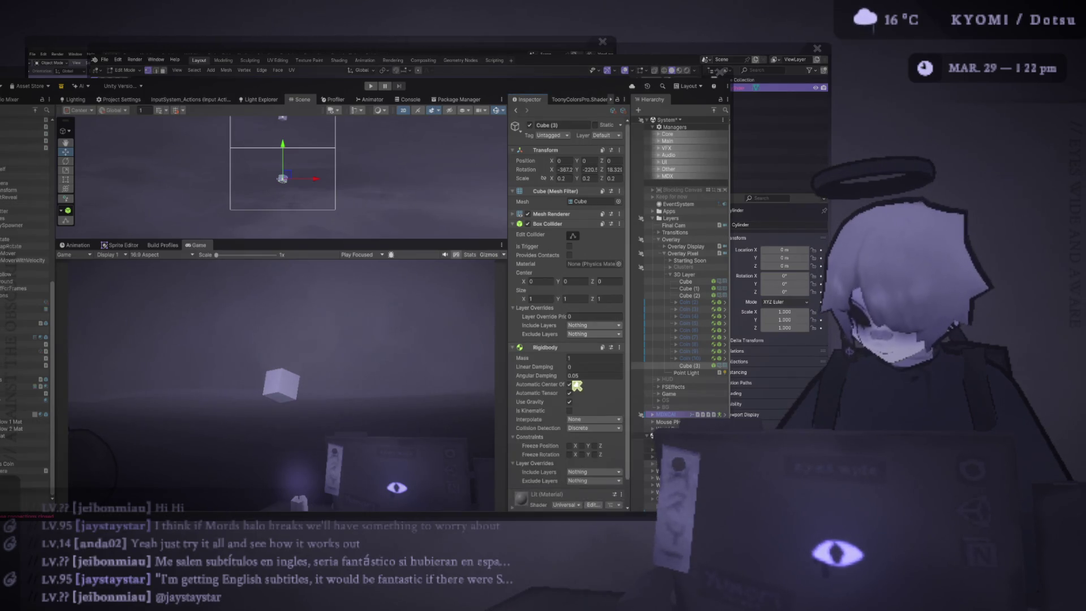
{"action": "type", "text": "rigidbody"}
{"action": "key", "text": "Return"}
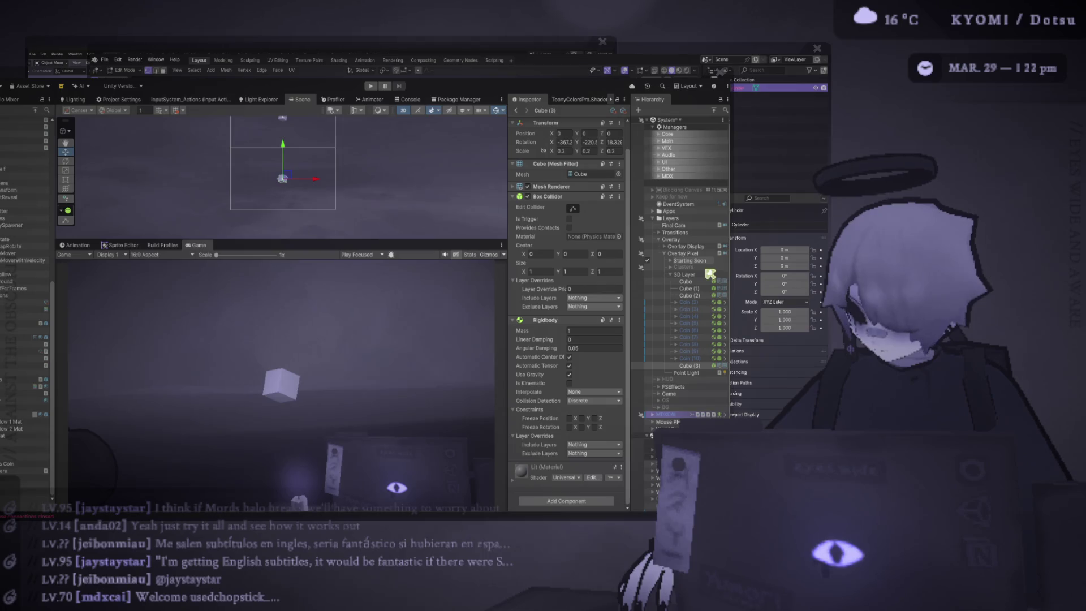
Assign PhysicsCoin as the Box Collider material and run a brief play test
{"action": "mouse_move", "coordinate": [709, 274]}
{"action": "left_mouse_down"}
{"action": "mouse_move", "coordinate": [604, 253]}
{"action": "mouse_move", "coordinate": [589, 235]}
{"action": "left_mouse_up"}
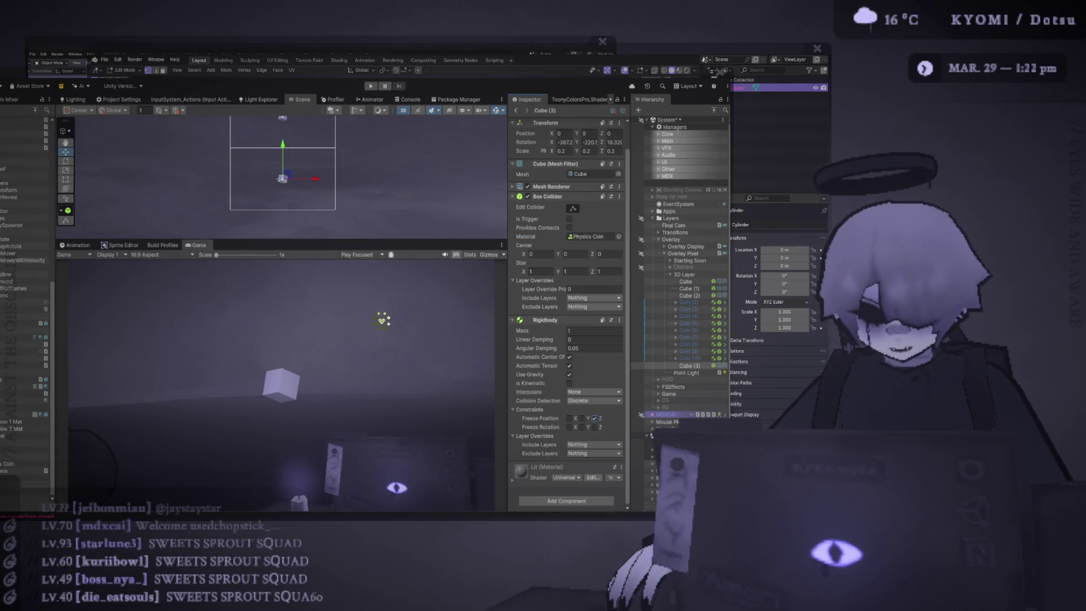
{"action": "left_click", "coordinate": [371, 86]}
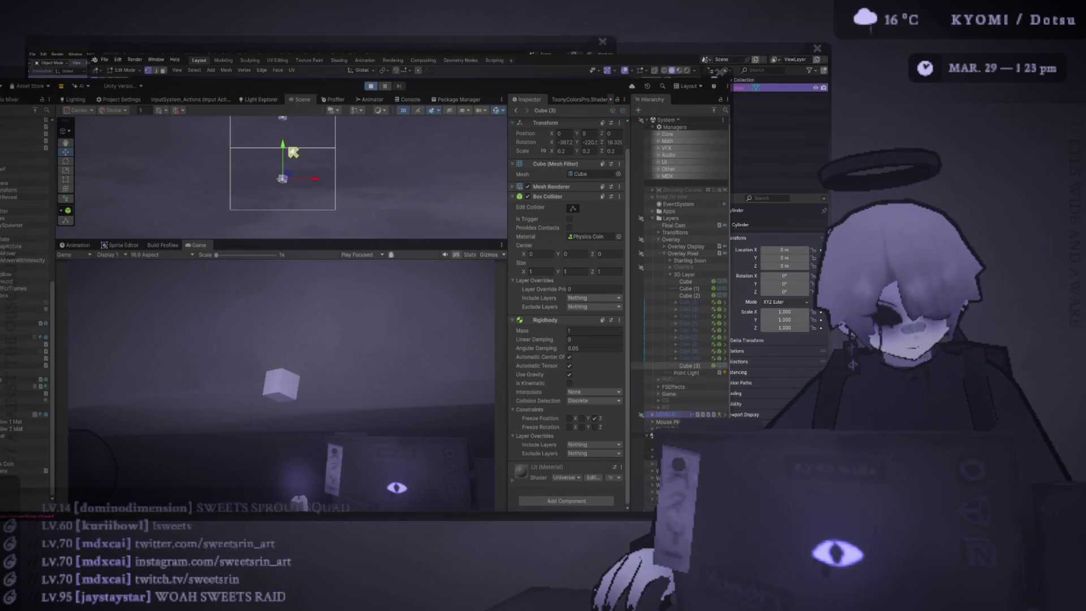
{"action": "key", "text": "ctrl+p"}
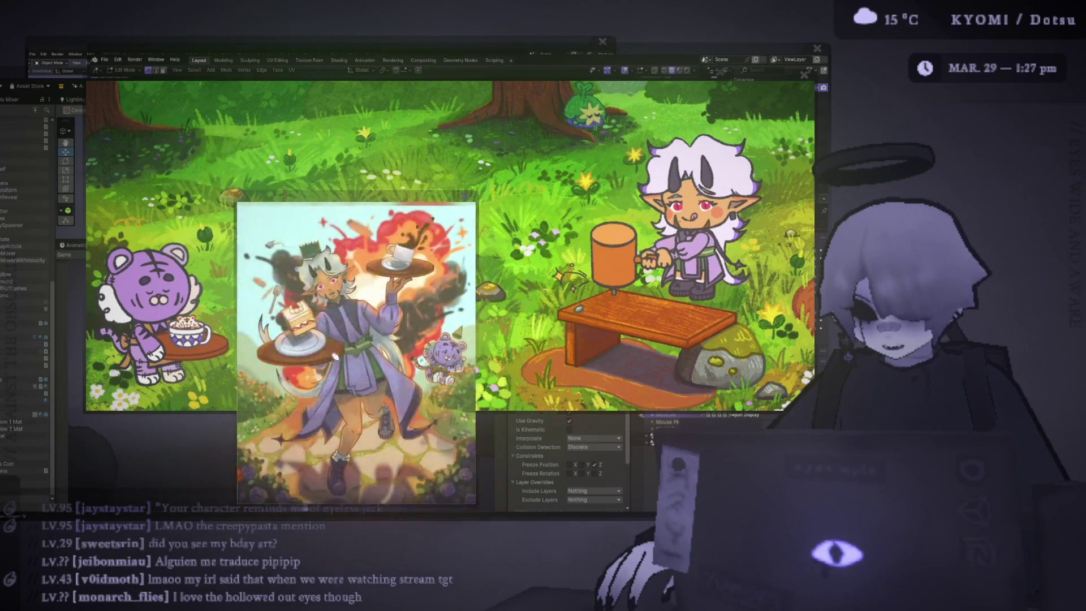
Reposition the fan-art image windows higher on screen, adjusting the zoom
{"action": "left_click_drag", "start_coordinate": [398, 198], "coordinate": [425, 64]}
{"action": "scroll", "coordinate": [436, 62], "scroll_direction": "up", "scroll_amount": 2}
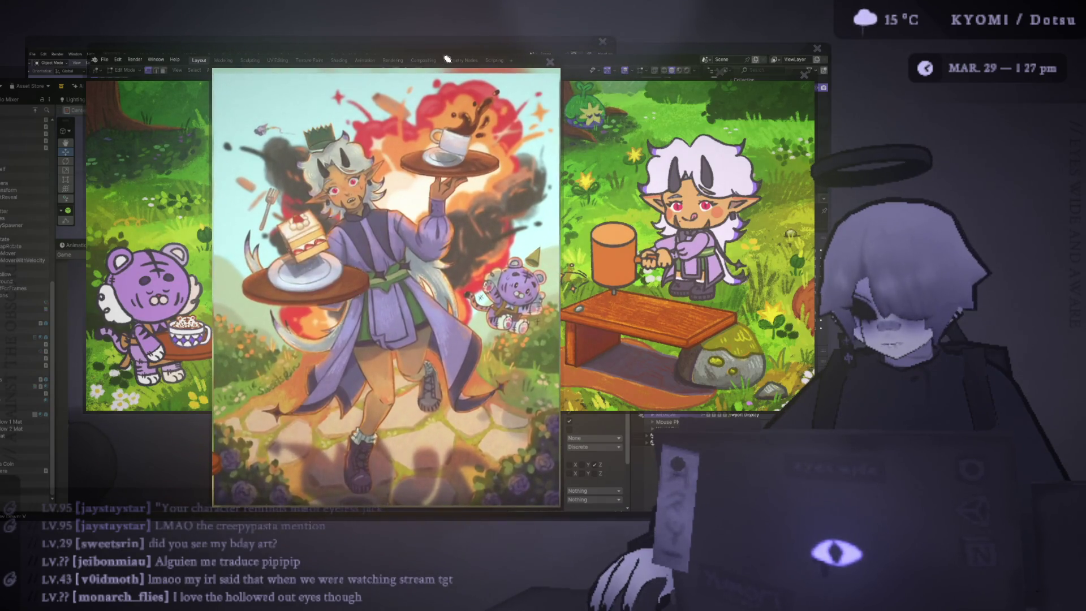
{"action": "left_click_drag", "start_coordinate": [337, 72], "coordinate": [324, 34]}
{"action": "scroll", "coordinate": [324, 34], "scroll_direction": "up", "scroll_amount": 1}
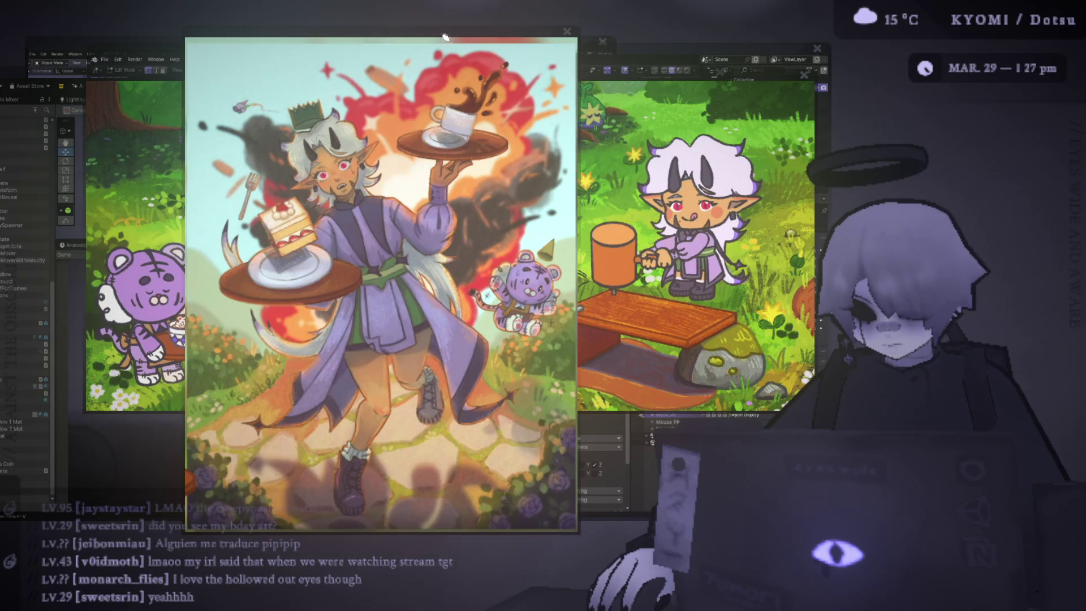
{"action": "mouse_move", "coordinate": [447, 36]}
{"action": "left_mouse_down"}
{"action": "mouse_move", "coordinate": [496, 23]}
{"action": "mouse_move", "coordinate": [622, 154]}
{"action": "left_mouse_up"}
{"action": "left_click_drag", "start_coordinate": [409, 126], "coordinate": [338, 127]}
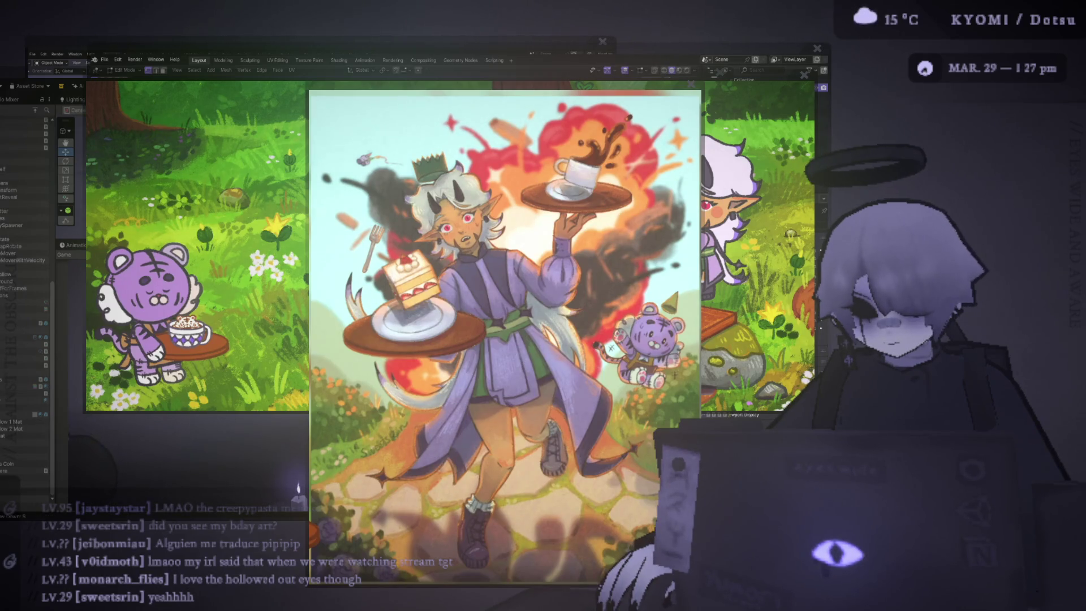
{"action": "scroll", "coordinate": [428, 259], "scroll_direction": "up", "scroll_amount": 3}
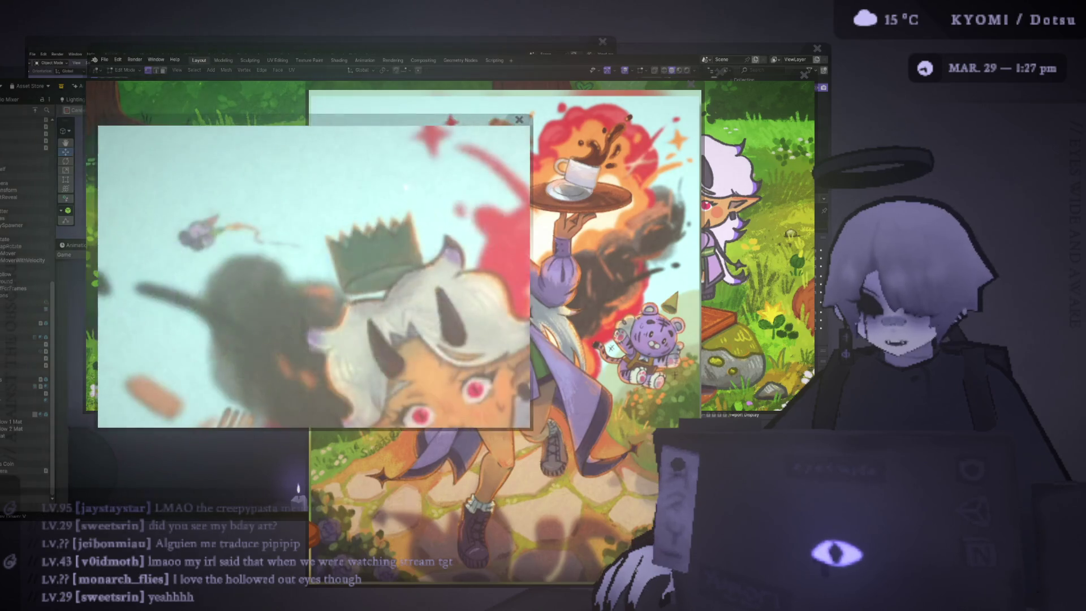
{"action": "scroll", "coordinate": [376, 118], "scroll_direction": "up", "scroll_amount": 3}
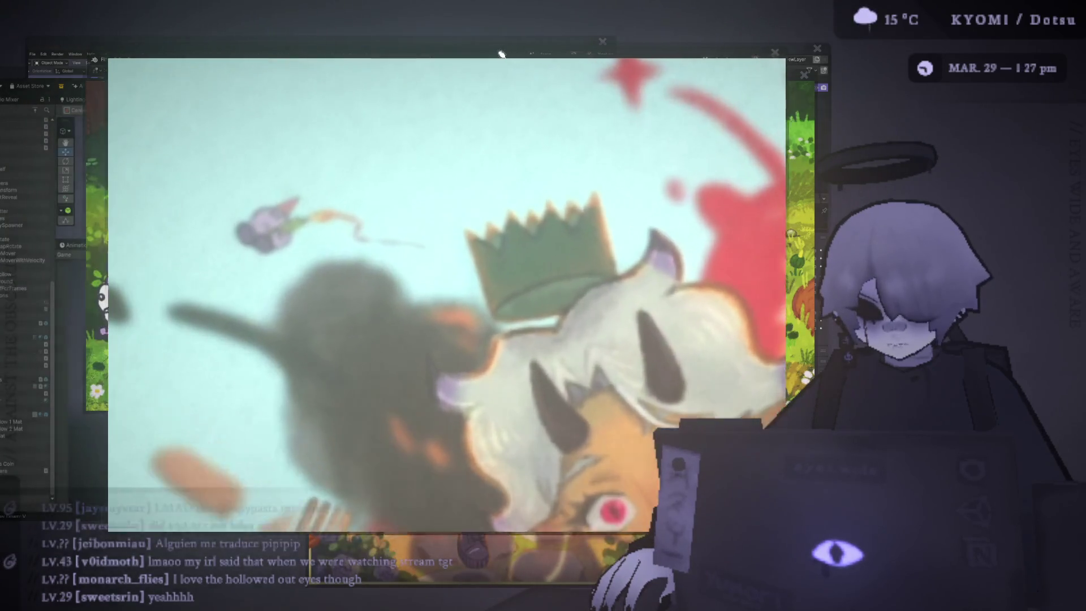
{"action": "scroll", "coordinate": [233, 45], "scroll_direction": "up", "scroll_amount": 2}
{"action": "scroll", "coordinate": [249, 34], "scroll_direction": "up", "scroll_amount": 1}
{"action": "scroll", "coordinate": [260, 28], "scroll_direction": "up", "scroll_amount": 1}
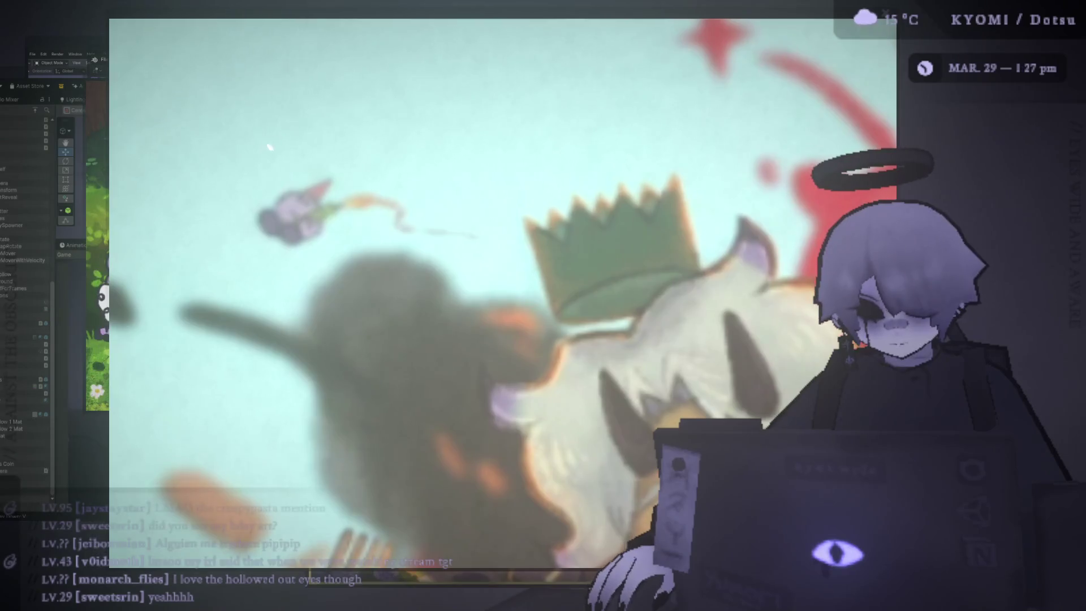
{"action": "scroll", "coordinate": [243, 20], "scroll_direction": "up", "scroll_amount": 2}
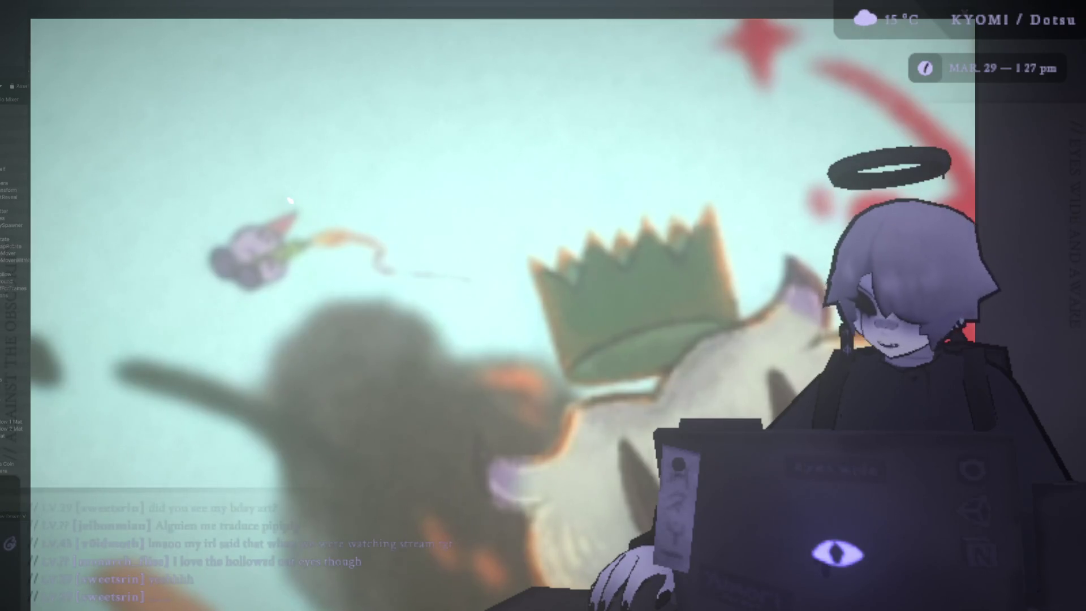
{"action": "scroll", "coordinate": [311, 29], "scroll_direction": "down", "scroll_amount": 3}
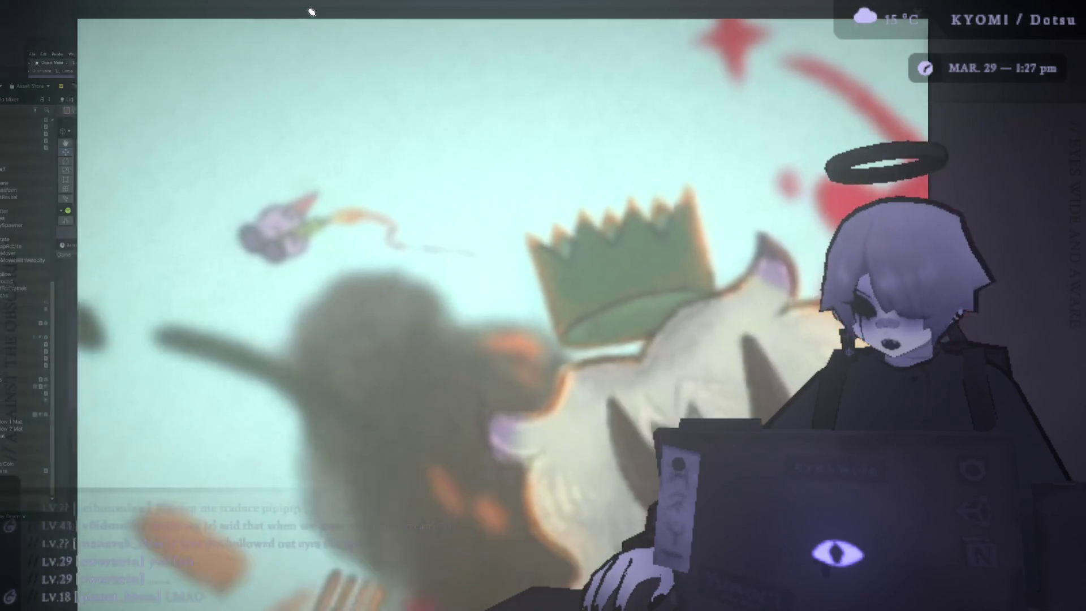
{"action": "left_click_drag", "start_coordinate": [323, 27], "coordinate": [380, 33]}
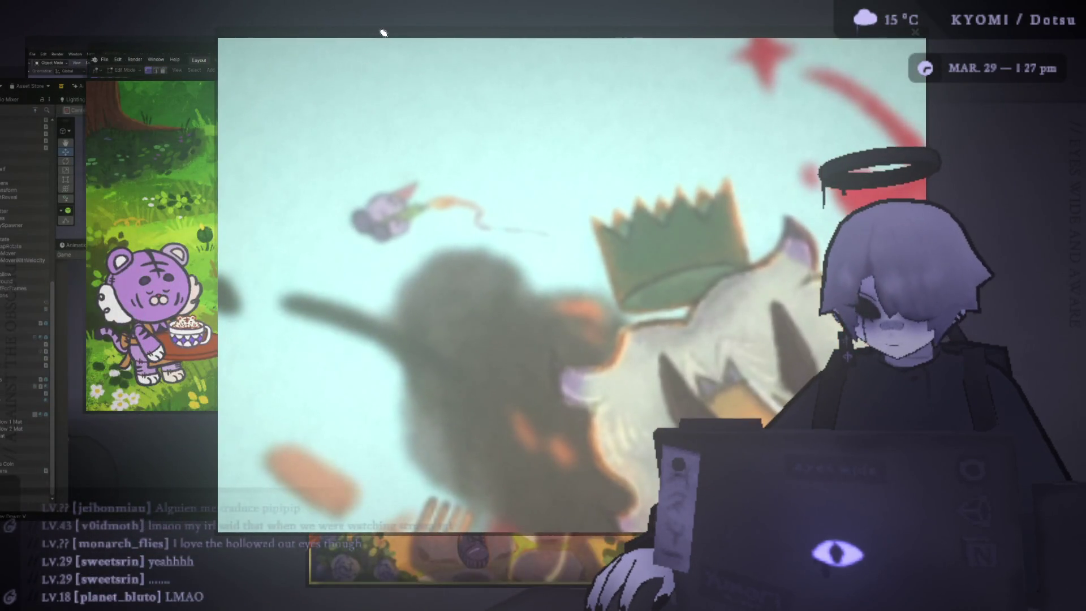
{"action": "scroll", "coordinate": [383, 32], "scroll_direction": "down", "scroll_amount": 3}
Move the full illustration up-left and slide the zoomed close-up left over it
{"action": "left_click", "coordinate": [262, 49]}
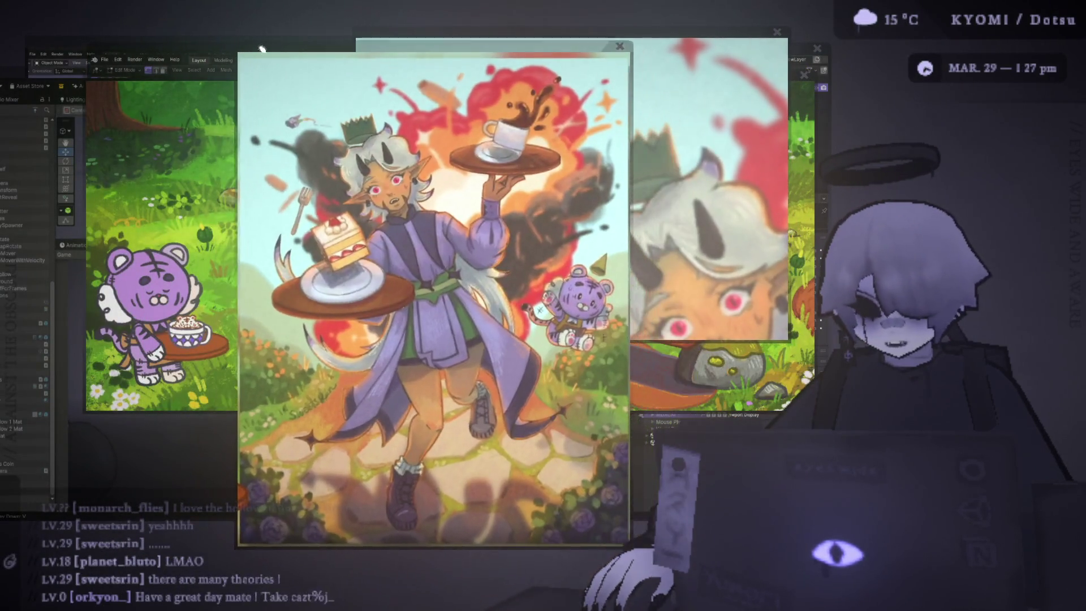
{"action": "mouse_move", "coordinate": [262, 49]}
{"action": "left_mouse_down"}
{"action": "mouse_move", "coordinate": [177, 31]}
{"action": "mouse_move", "coordinate": [178, 20]}
{"action": "left_mouse_up"}
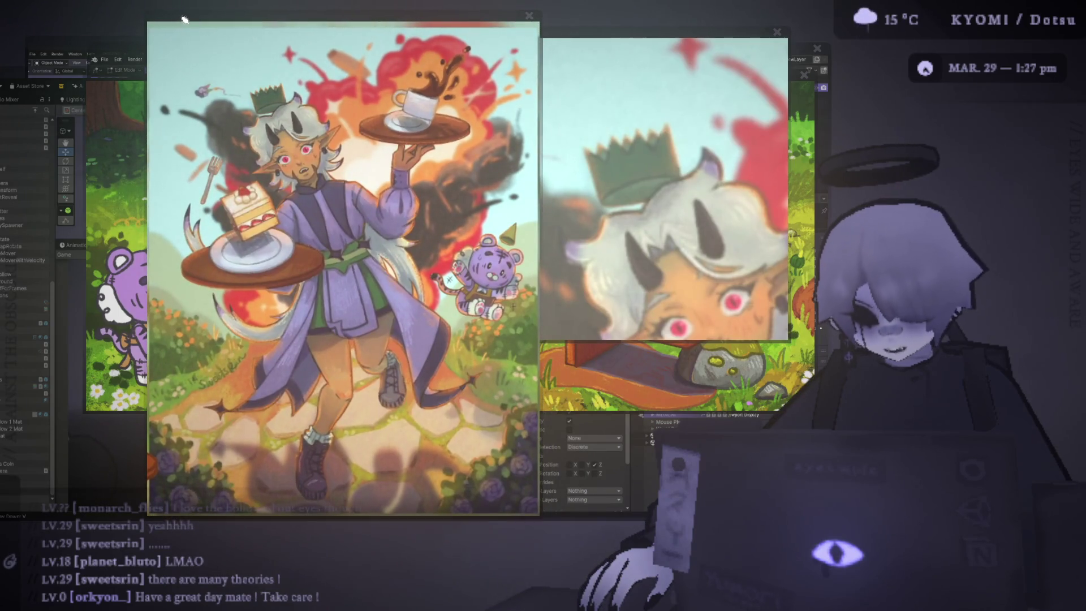
{"action": "scroll", "coordinate": [580, 33], "scroll_direction": "up", "scroll_amount": 3}
{"action": "left_click_drag", "start_coordinate": [582, 42], "coordinate": [533, 36]}
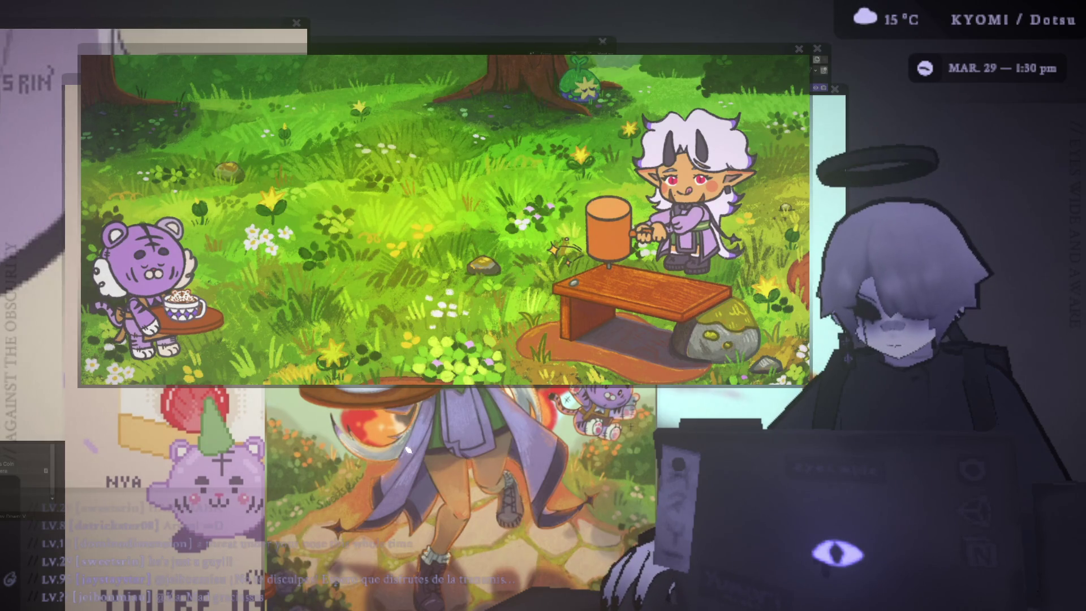
Raise the pixel-art birthday invitation window above the forest scene
{"action": "left_click", "coordinate": [70, 86]}
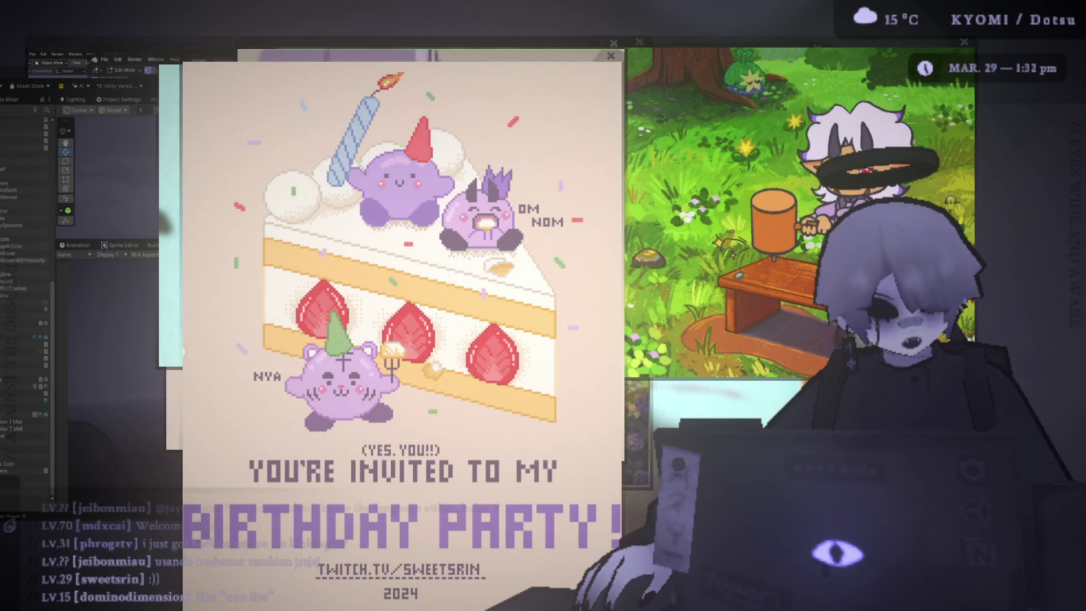
Move the invitation left and link the circled party-hat bear and flying figure with a purple line
{"action": "mouse_move", "coordinate": [394, 59]}
{"action": "left_mouse_down"}
{"action": "mouse_move", "coordinate": [308, 58]}
{"action": "mouse_move", "coordinate": [141, 96]}
{"action": "mouse_move", "coordinate": [218, 36]}
{"action": "left_mouse_up"}
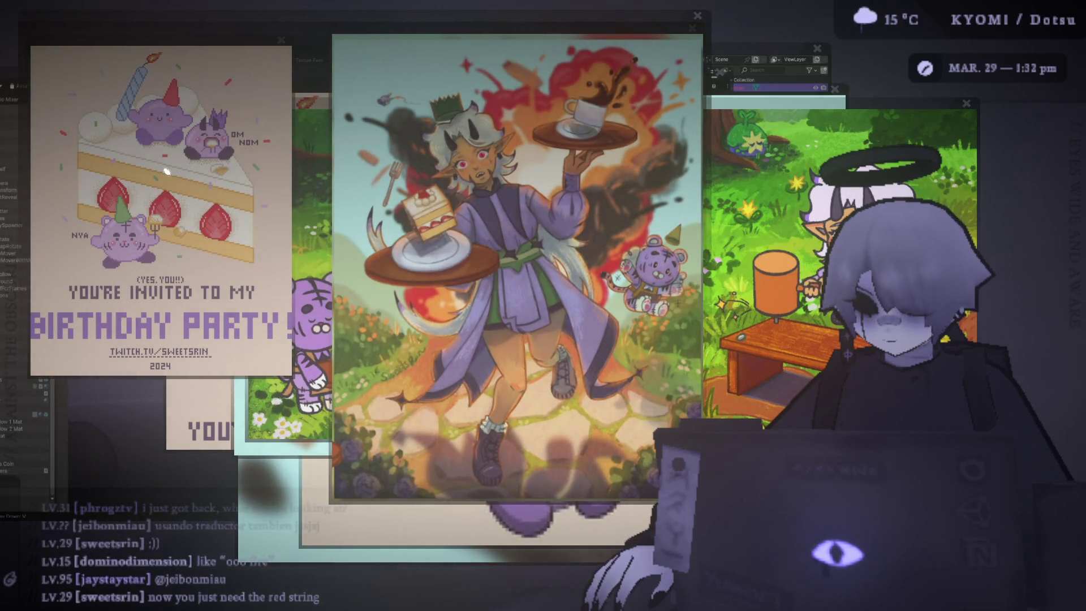
{"action": "left_click_drag", "start_coordinate": [167, 171], "coordinate": [188, 162]}
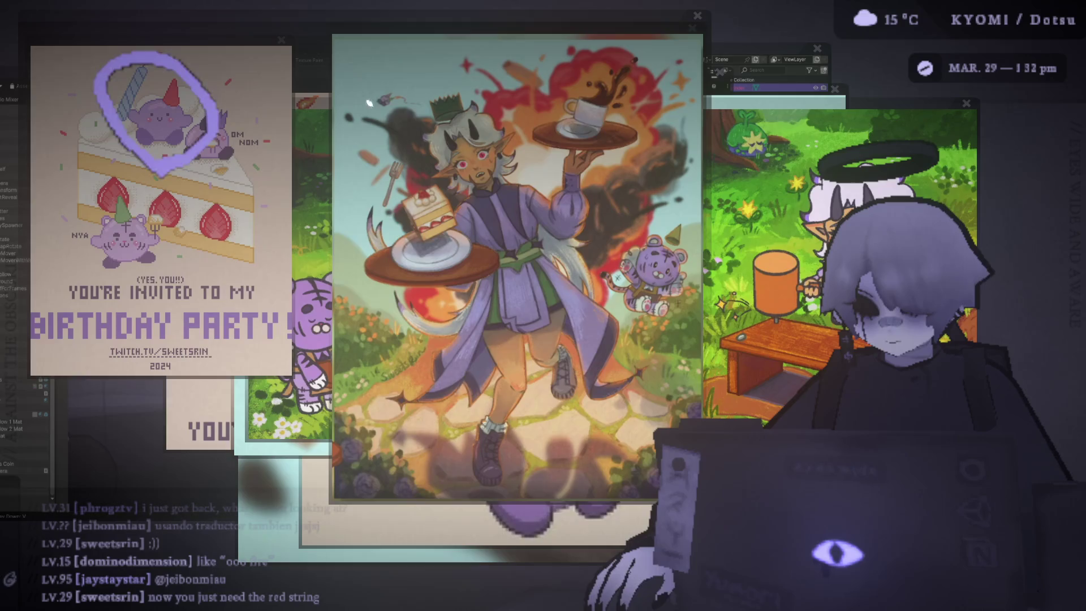
{"action": "left_click_drag", "start_coordinate": [369, 102], "coordinate": [348, 90]}
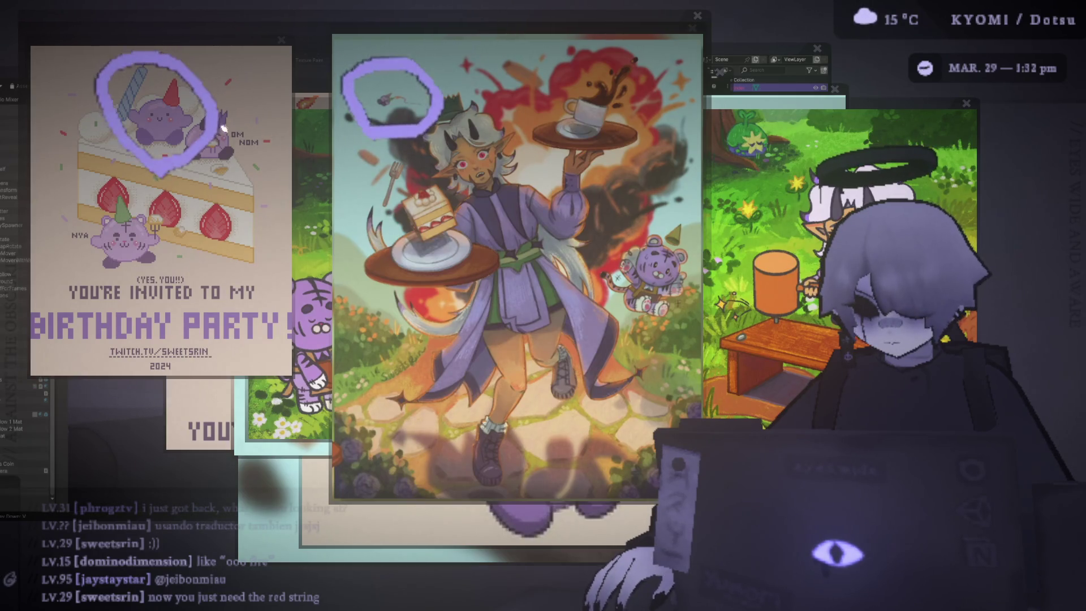
{"action": "left_click_drag", "start_coordinate": [216, 124], "coordinate": [365, 113]}
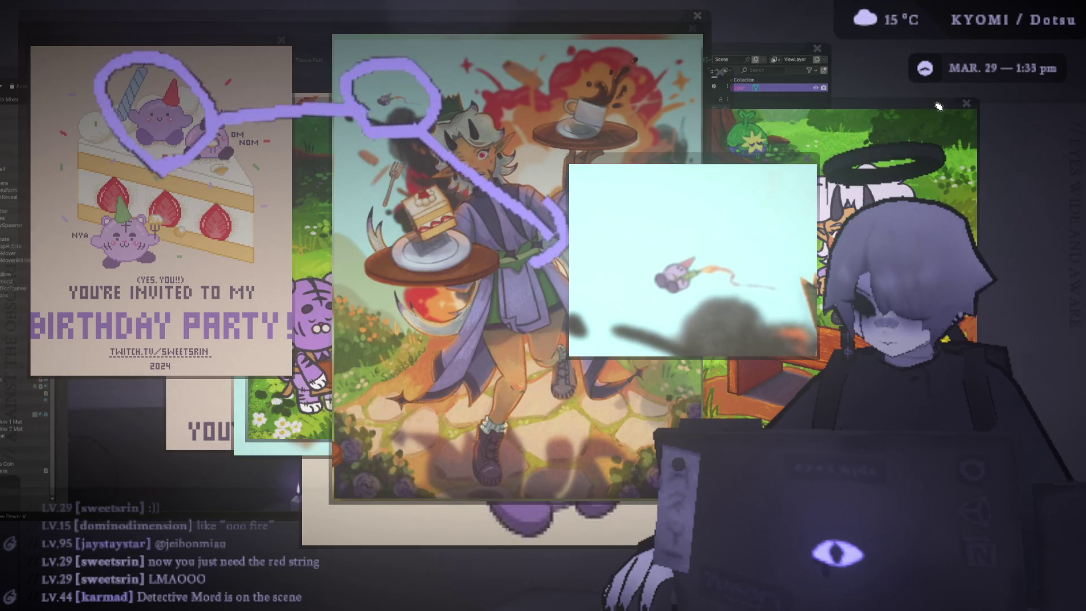
Close the forest scene window and the artwork window behind it
{"action": "mouse_move", "coordinate": [938, 107]}
{"action": "left_mouse_down"}
{"action": "mouse_move", "coordinate": [565, 385]}
{"action": "mouse_move", "coordinate": [422, 404]}
{"action": "left_mouse_up"}
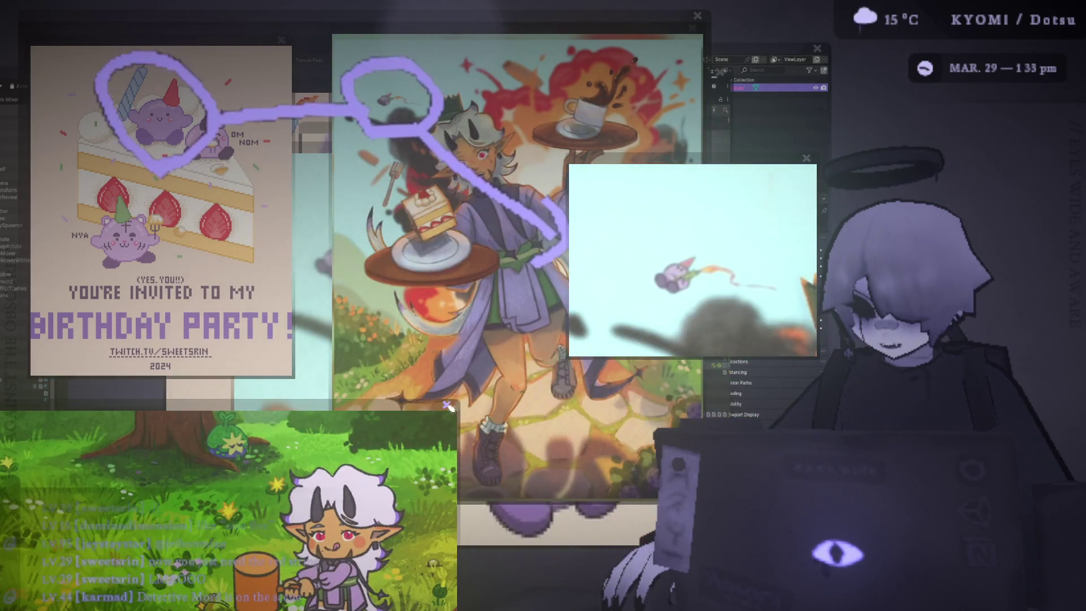
{"action": "left_click", "coordinate": [448, 405]}
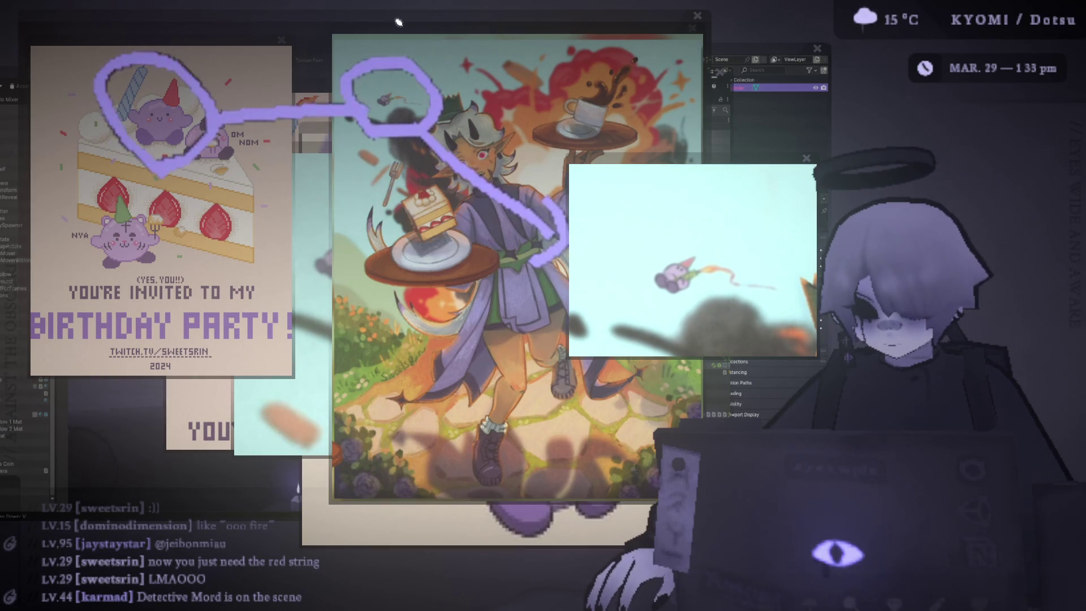
{"action": "mouse_move", "coordinate": [459, 24]}
{"action": "left_mouse_down"}
{"action": "mouse_move", "coordinate": [493, 30]}
{"action": "mouse_move", "coordinate": [471, 28]}
{"action": "left_mouse_up"}
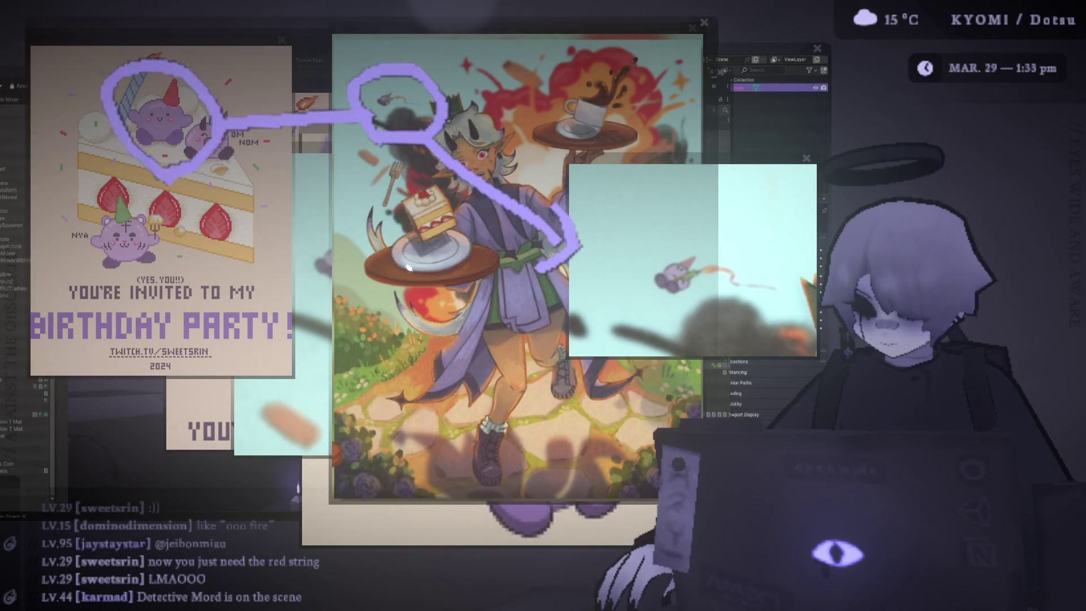
{"action": "left_click", "coordinate": [705, 22]}
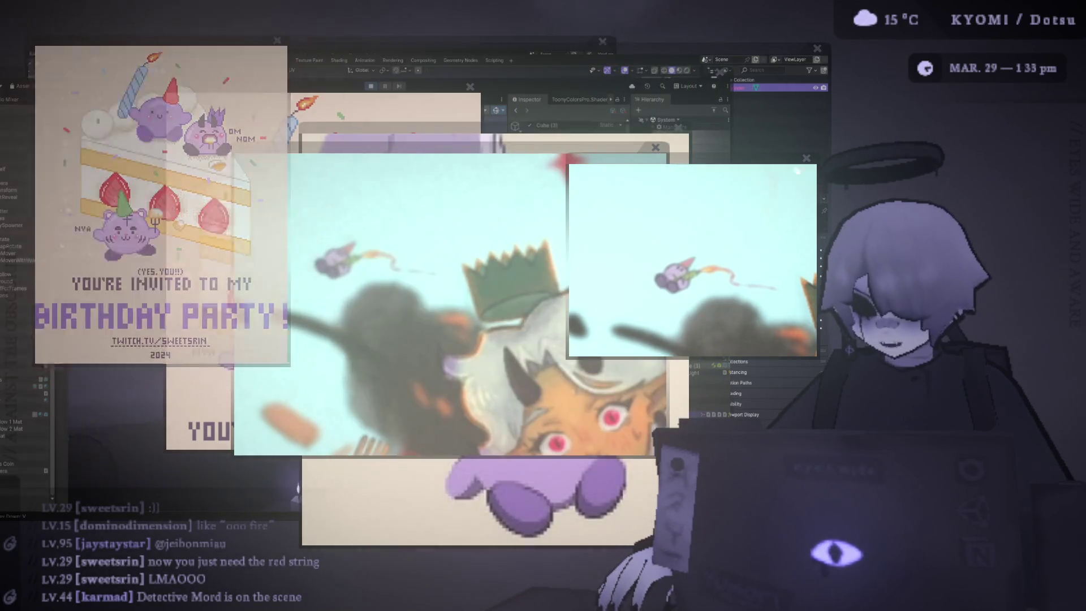
Close the close-up, zoomed photo, artwork overlay and cake invitation windows
{"action": "left_click", "coordinate": [808, 158]}
{"action": "left_click", "coordinate": [655, 147]}
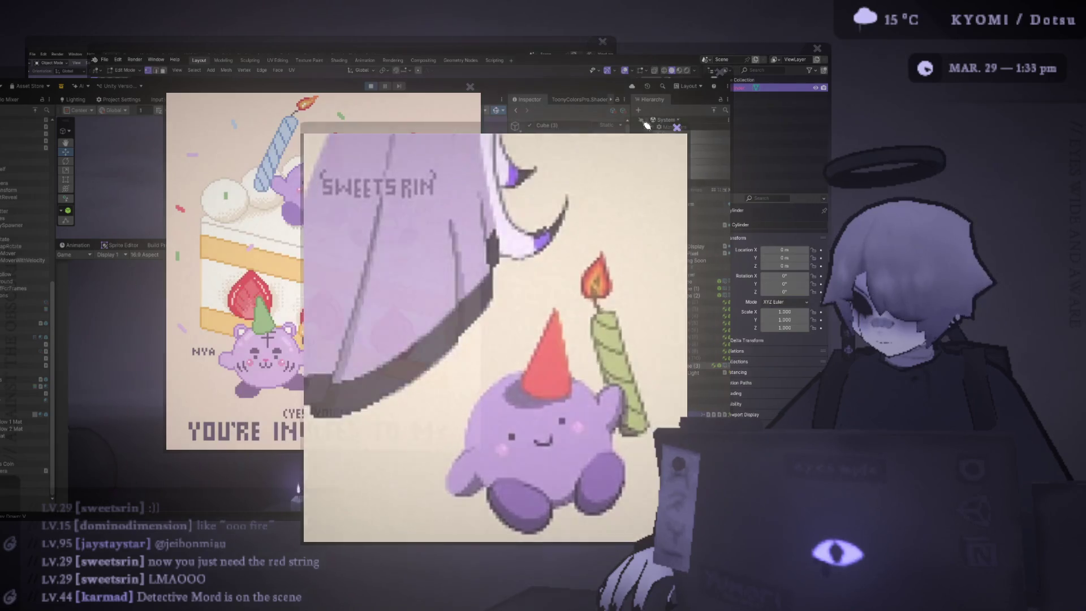
{"action": "left_click", "coordinate": [679, 132]}
{"action": "left_click", "coordinate": [470, 86]}
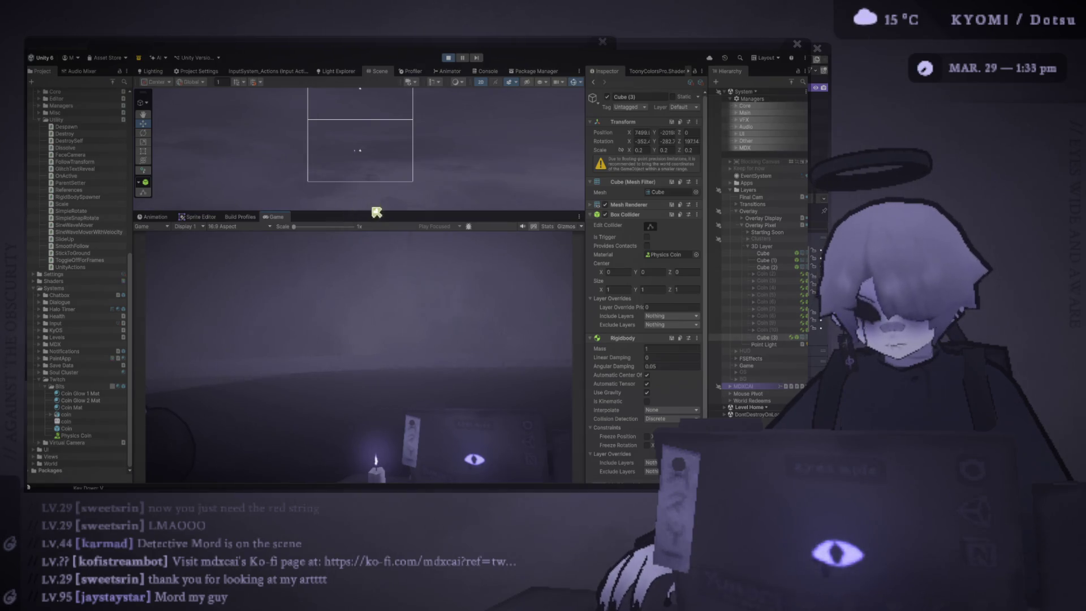
Select 3D Layer and drag the Scene/Game divider down to make the Scene view much taller
{"action": "left_click", "coordinate": [761, 246]}
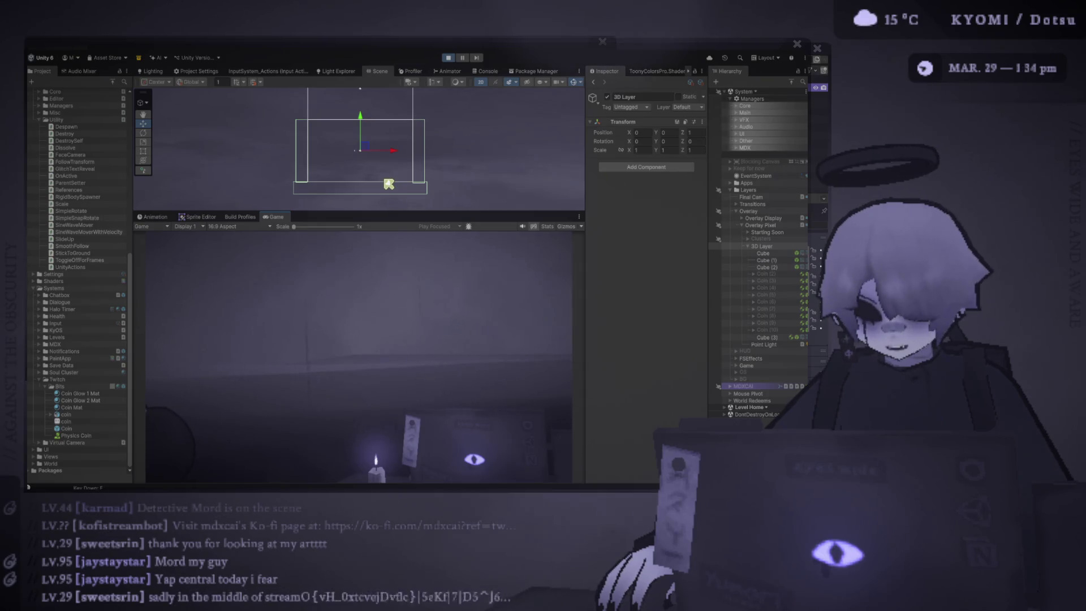
{"action": "left_click_drag", "start_coordinate": [407, 218], "coordinate": [407, 252]}
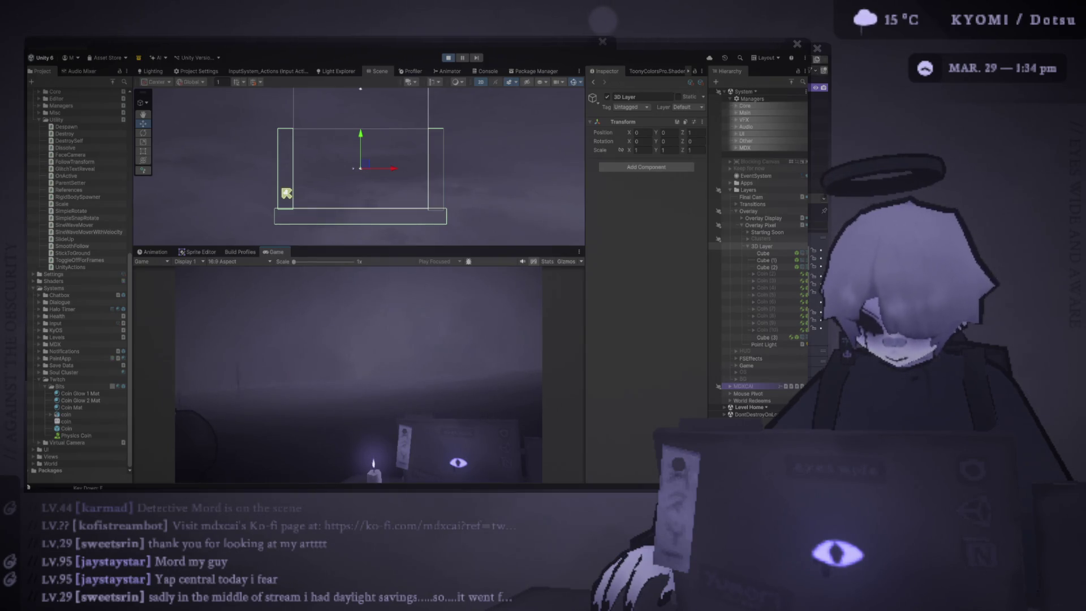
{"action": "left_click_drag", "start_coordinate": [361, 246], "coordinate": [357, 378]}
{"action": "scroll", "coordinate": [332, 274], "scroll_direction": "up", "scroll_amount": 3}
{"action": "scroll", "coordinate": [308, 262], "scroll_direction": "down", "scroll_amount": 2}
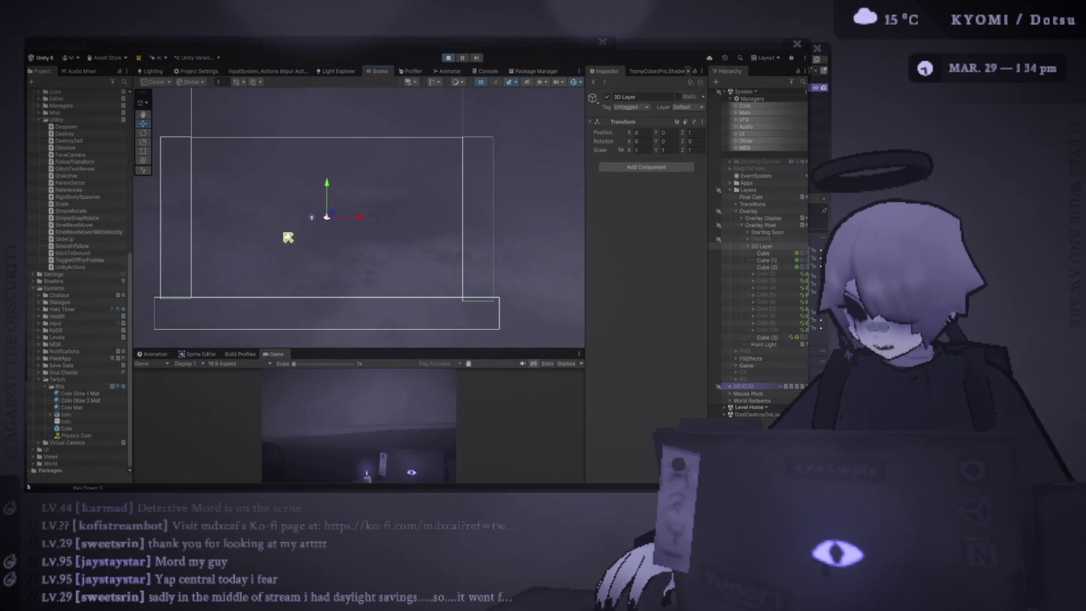
Compare the Inspector settings of Cube (3) and Cube (2)
{"action": "left_click", "coordinate": [767, 338]}
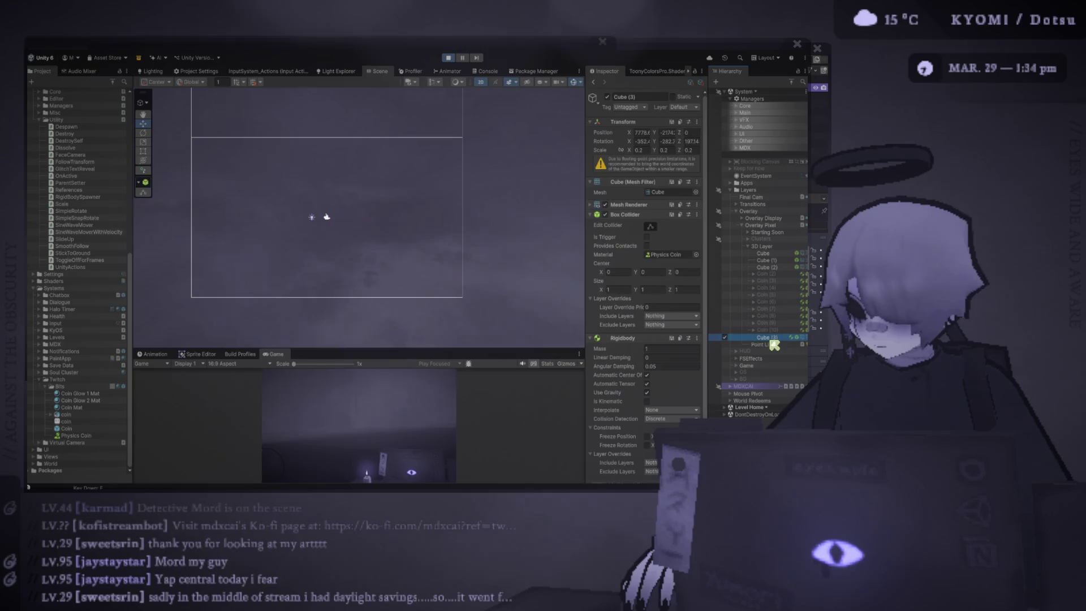
{"action": "left_click", "coordinate": [767, 267]}
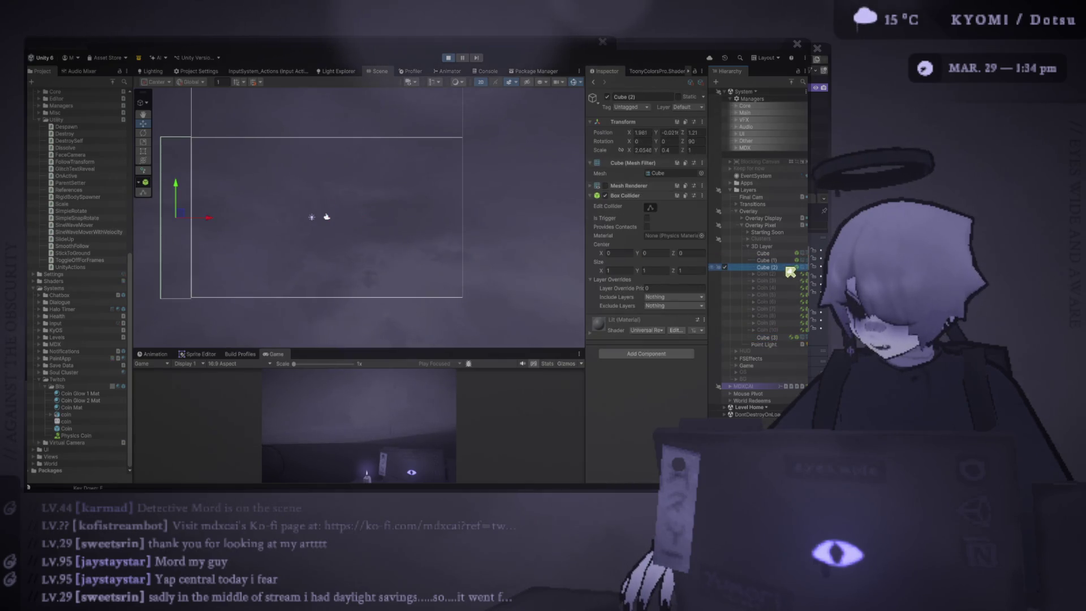
{"action": "left_click", "coordinate": [779, 340]}
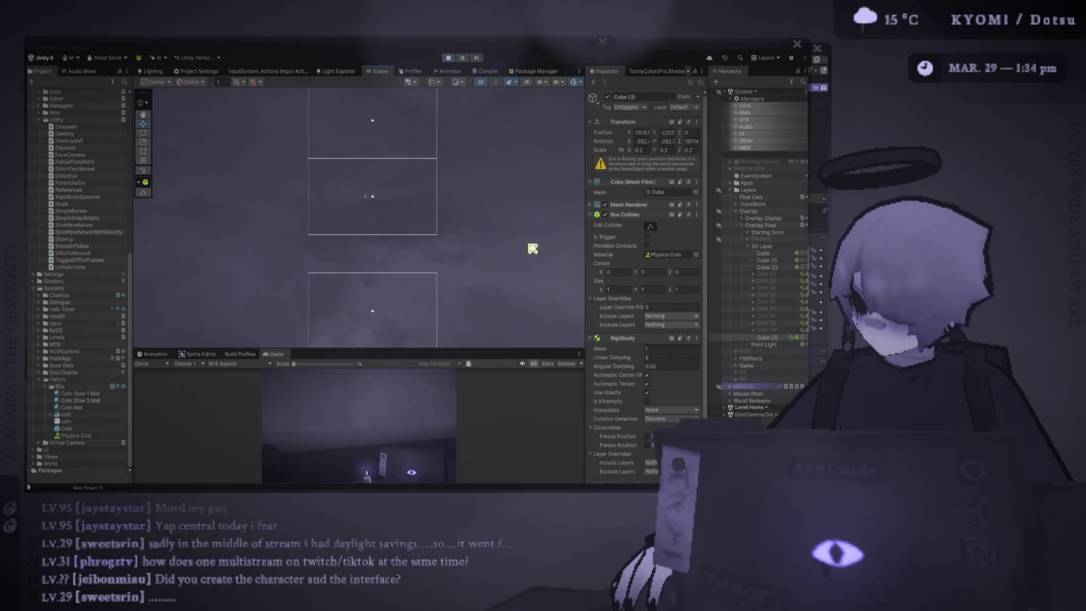
{"action": "left_click", "coordinate": [767, 339]}
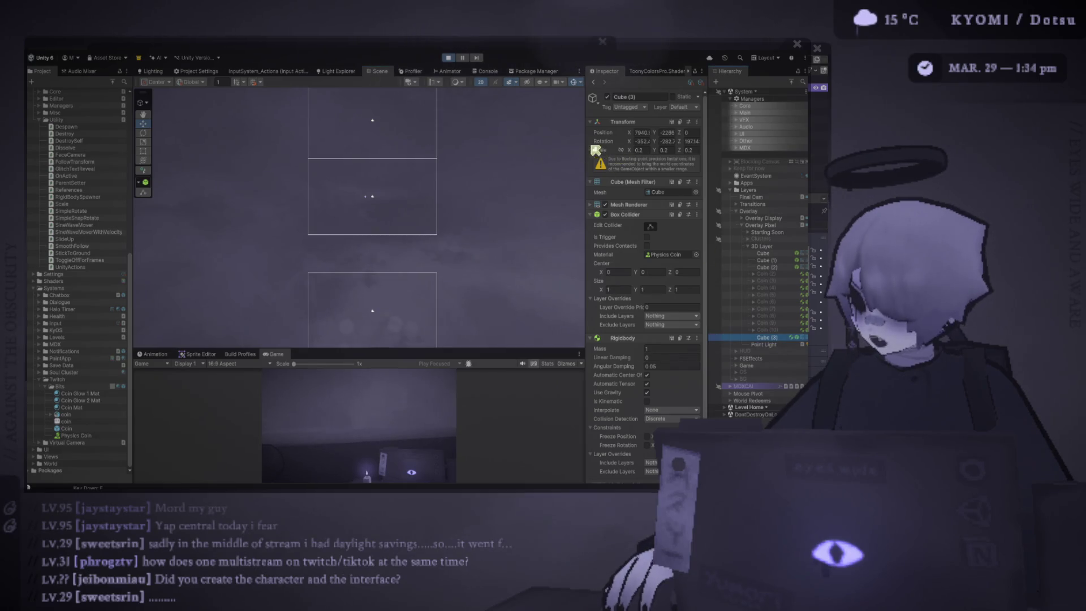
Stop the play test, then check the P Sparkles particle system and Cube (3)
{"action": "left_click", "coordinate": [450, 58]}
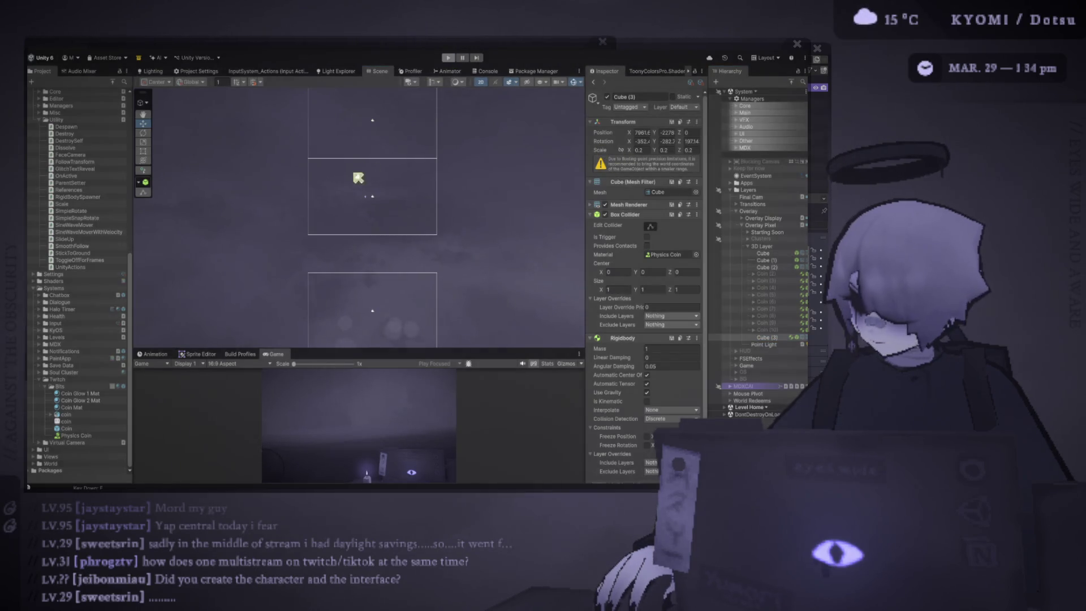
{"action": "left_click", "coordinate": [351, 217]}
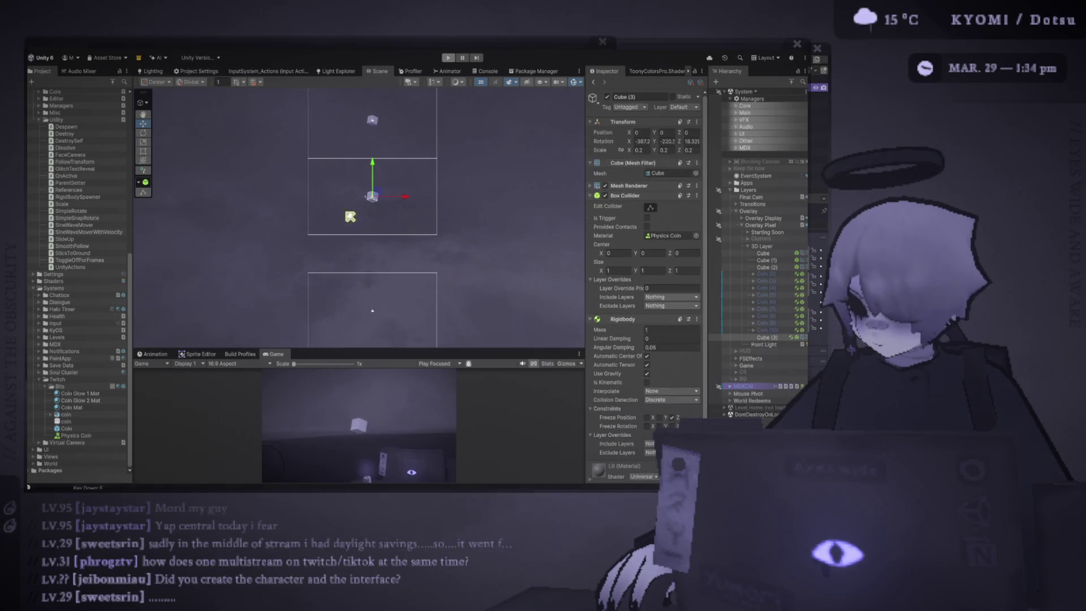
{"action": "scroll", "coordinate": [356, 215], "scroll_direction": "up", "scroll_amount": 5}
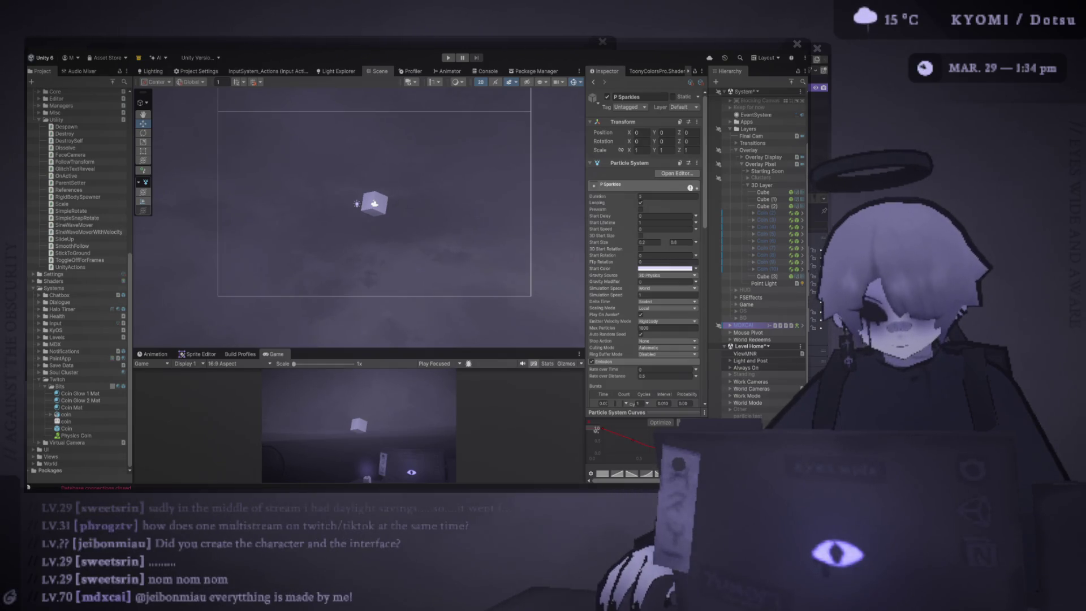
{"action": "left_click", "coordinate": [371, 204]}
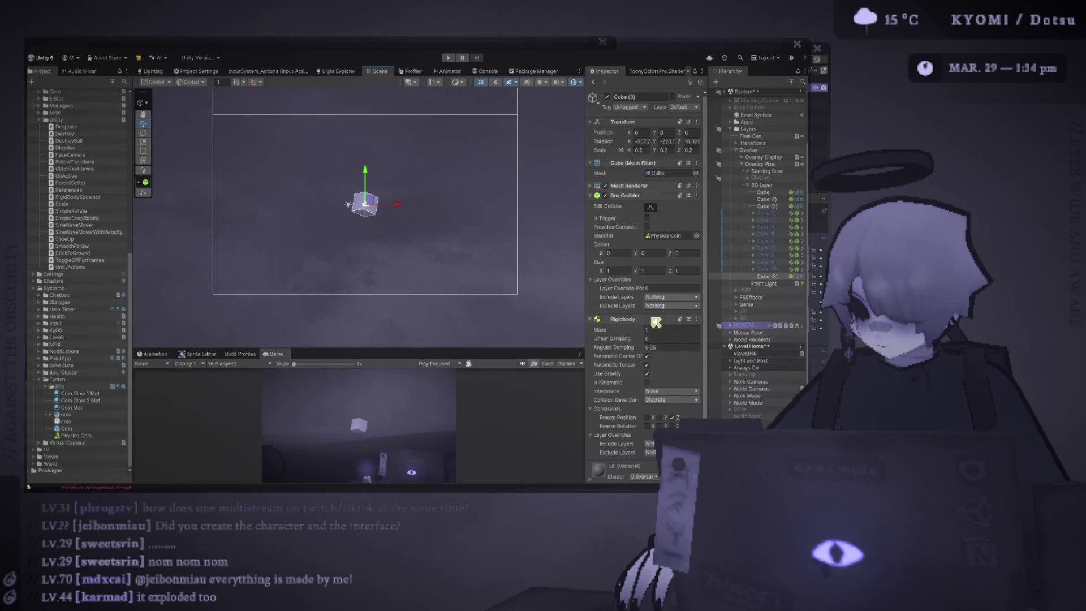
Leave 2D mode and shift Cube, Cube (1) and Cube (2) to the left
{"action": "key", "text": "t"}
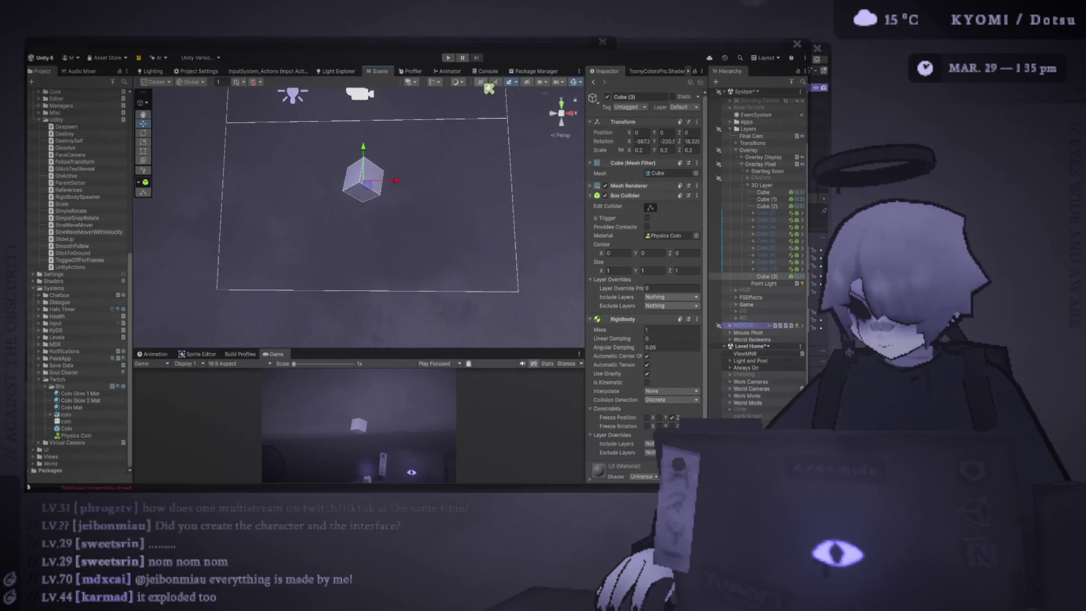
{"action": "left_click", "coordinate": [767, 193]}
{"action": "left_click", "coordinate": [774, 207], "text": "shift"}
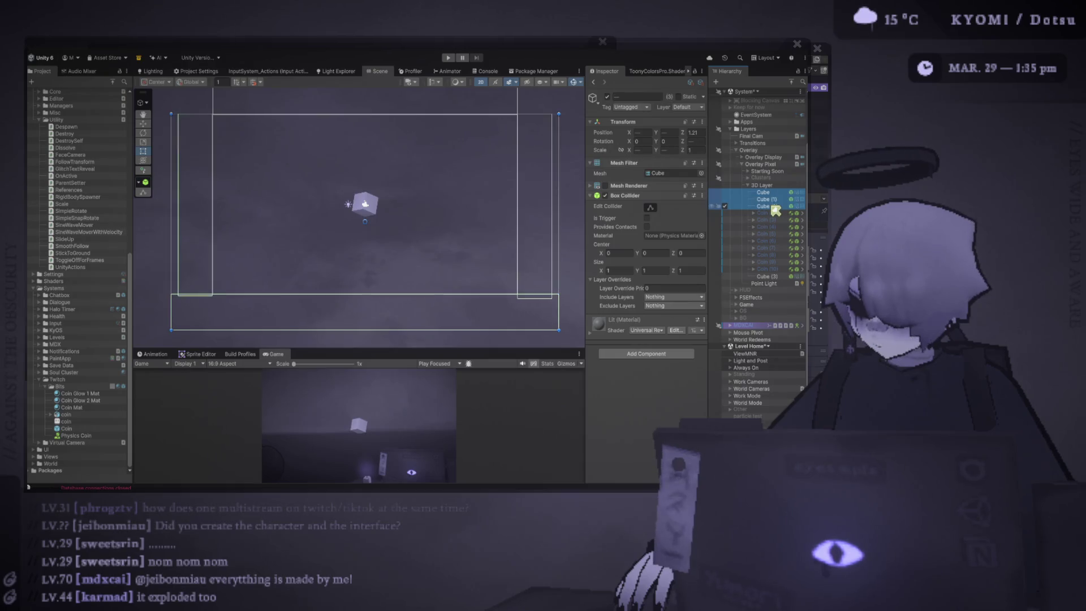
{"action": "left_click", "coordinate": [774, 277]}
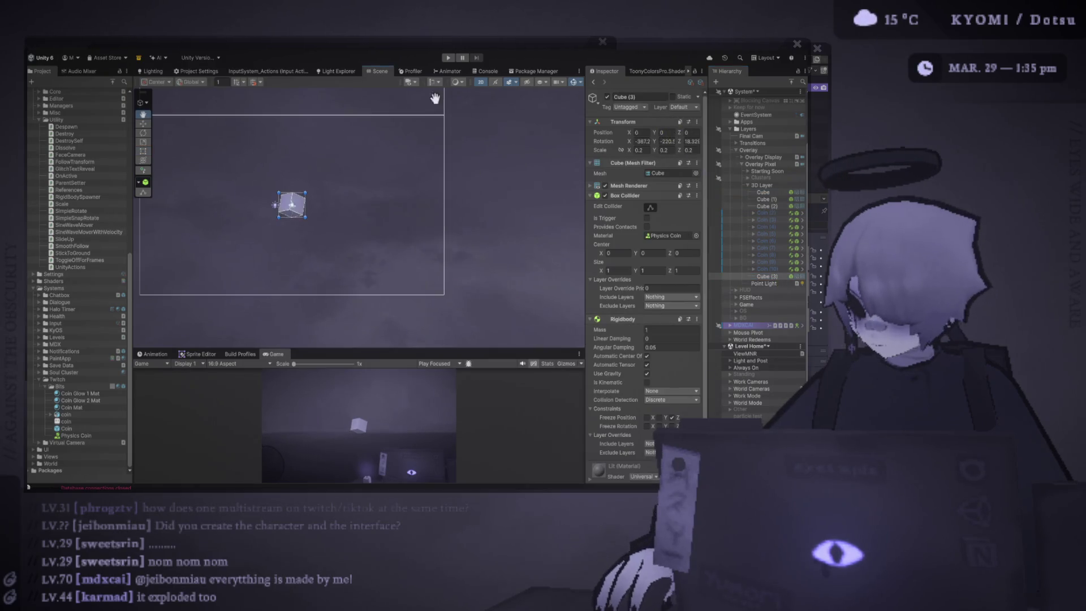
{"action": "key", "text": "w"}
{"action": "left_click", "coordinate": [481, 82]}
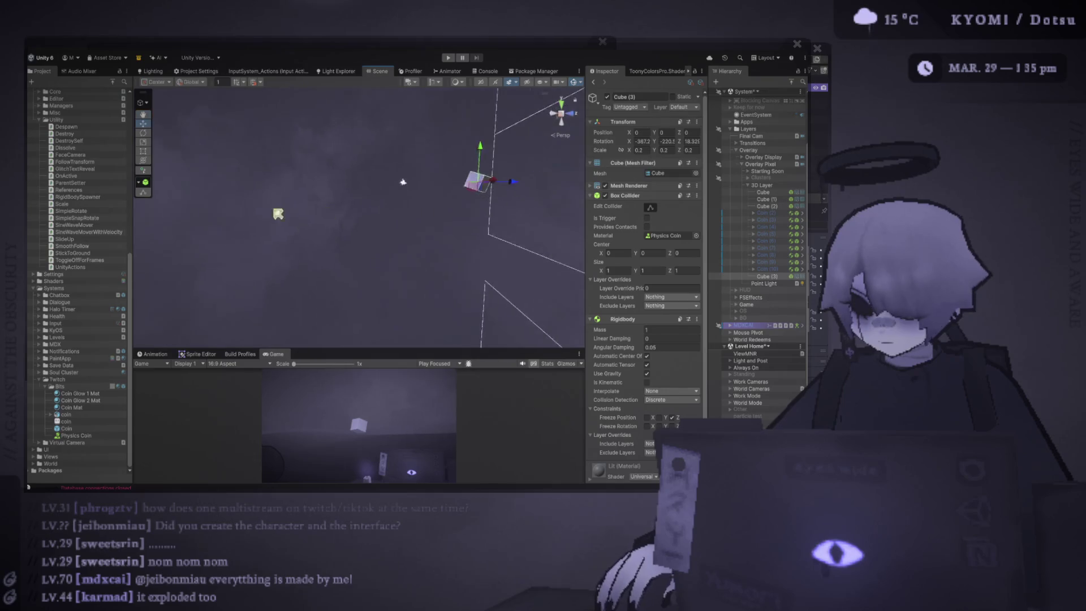
{"action": "left_click", "coordinate": [764, 192]}
{"action": "left_click", "coordinate": [774, 206], "text": "shift"}
{"action": "left_click_drag", "start_coordinate": [430, 238], "coordinate": [390, 236]}
{"action": "mouse_move", "coordinate": [464, 153]}
{"action": "left_mouse_down"}
{"action": "mouse_move", "coordinate": [425, 141]}
{"action": "mouse_move", "coordinate": [383, 175]}
{"action": "mouse_move", "coordinate": [615, 212]}
{"action": "left_mouse_up"}
Frame Cube (3) in the Scene view and start the play test
{"action": "left_click", "coordinate": [774, 277]}
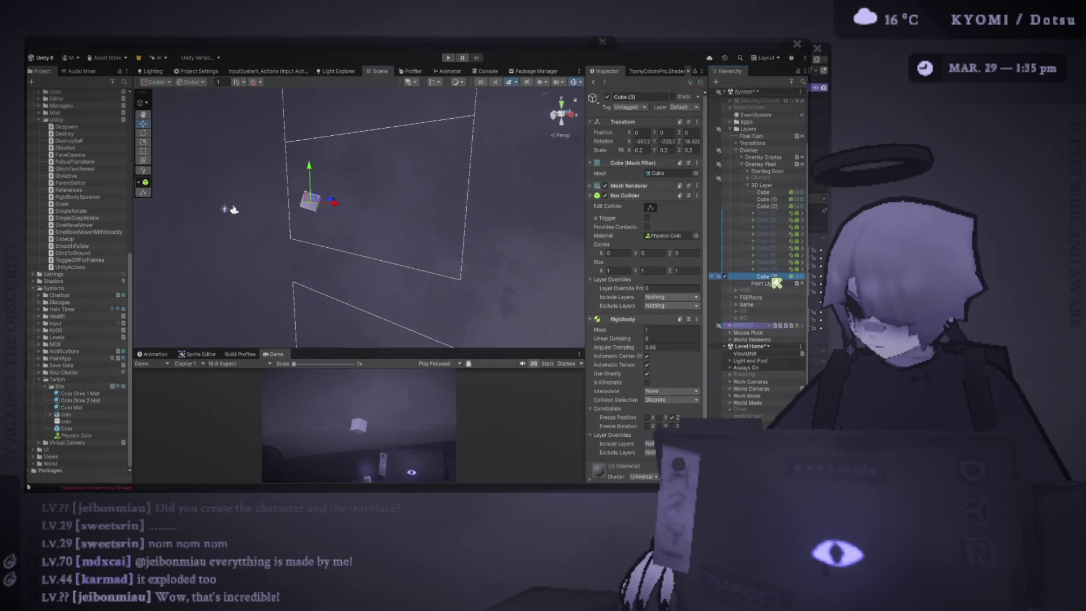
{"action": "key", "text": "f"}
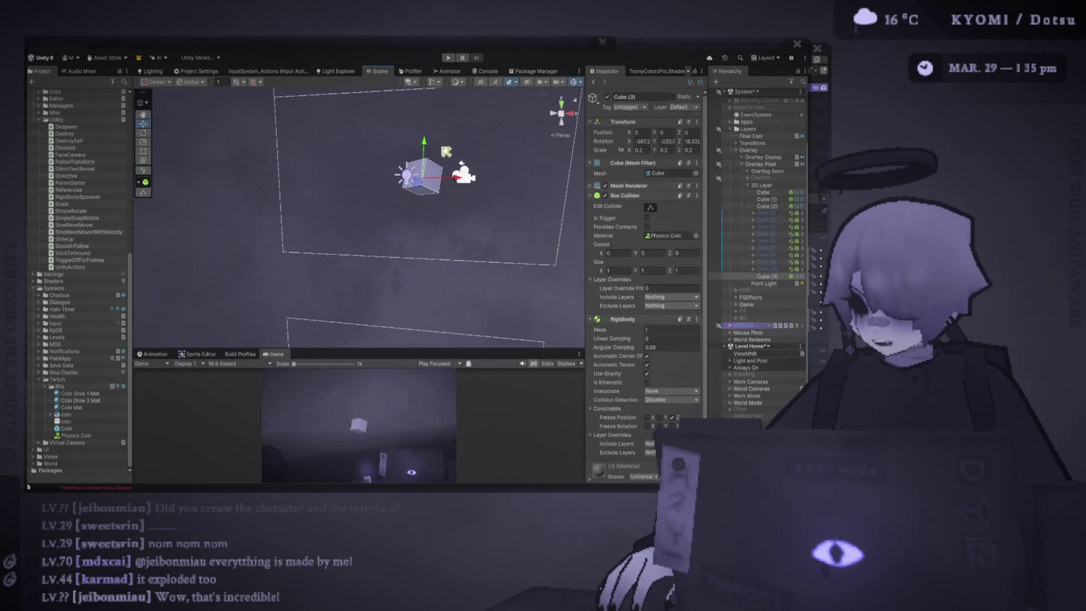
{"action": "scroll", "coordinate": [429, 161], "scroll_direction": "down", "scroll_amount": 2}
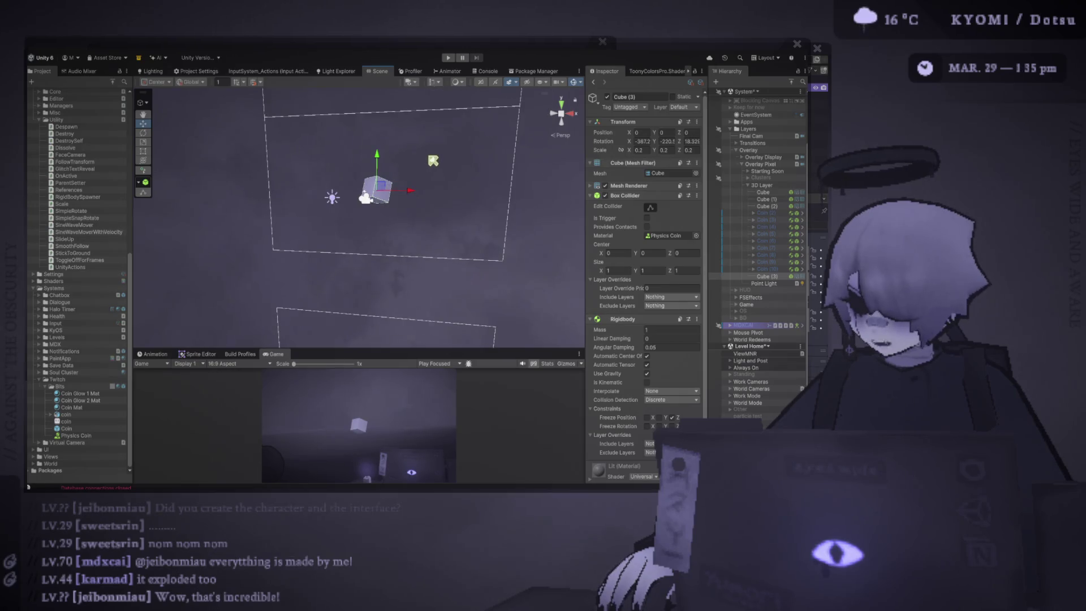
{"action": "left_click", "coordinate": [451, 58]}
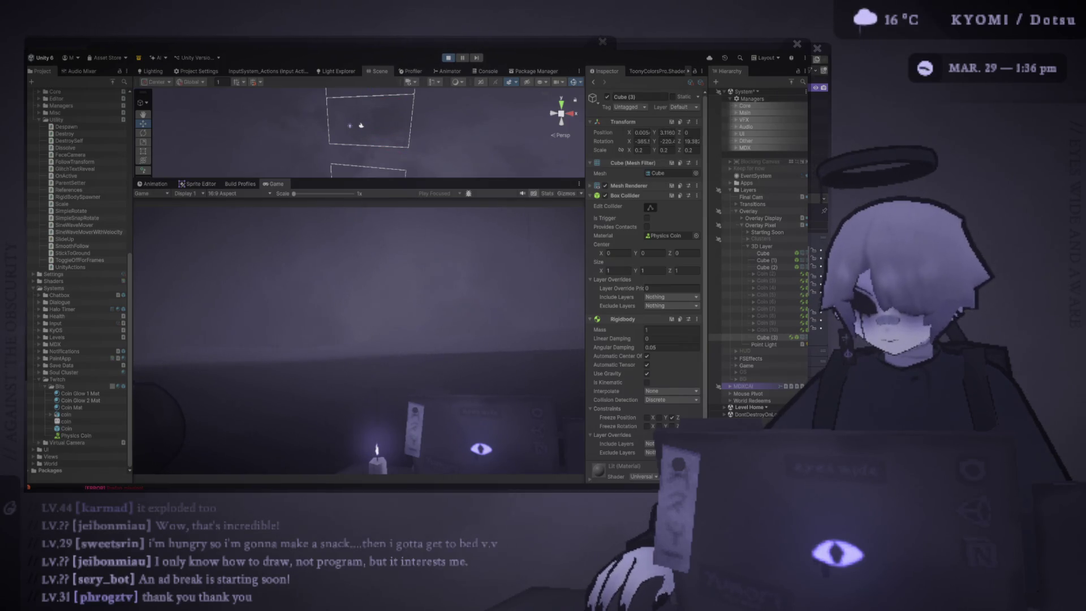
Stop the play test and set Cube (3)'s scale to 0.1 on X, Y and Z
{"action": "key", "text": "e"}
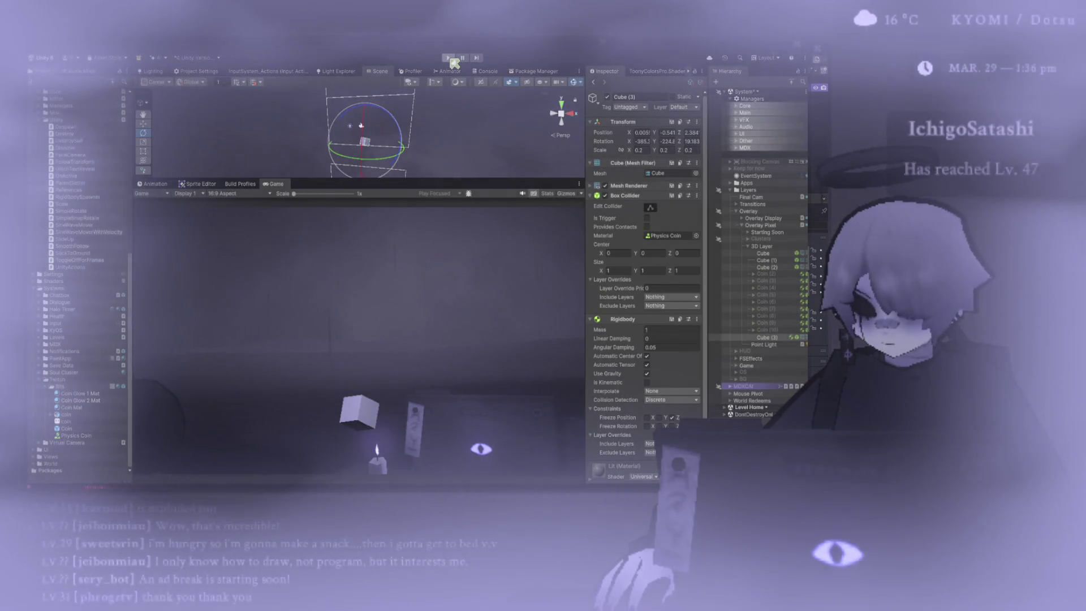
{"action": "key", "text": "ctrl+p"}
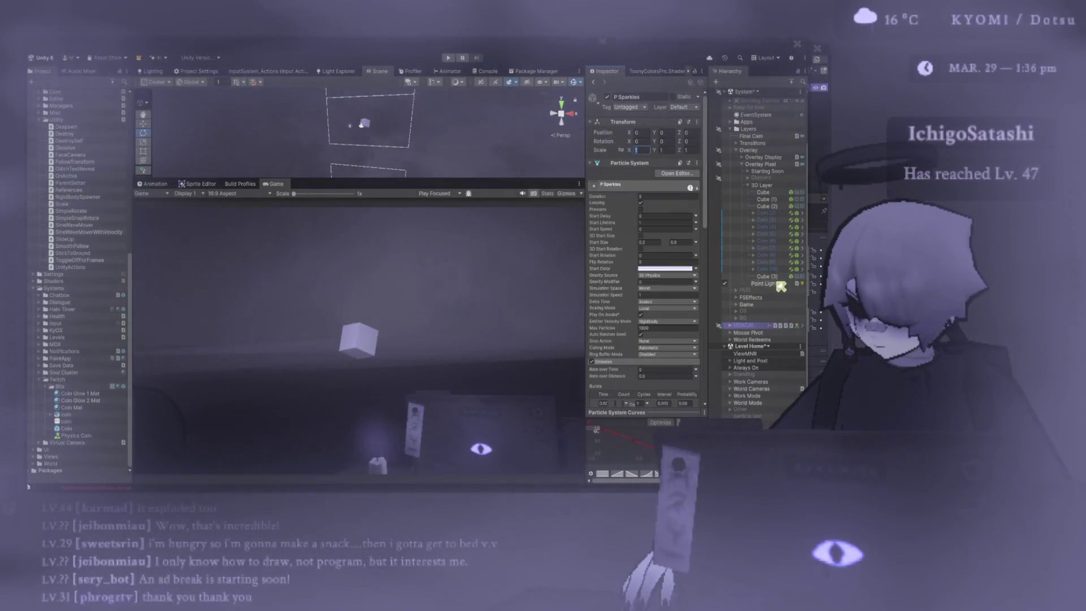
{"action": "left_click", "coordinate": [639, 150]}
{"action": "type", "text": "0.3"}
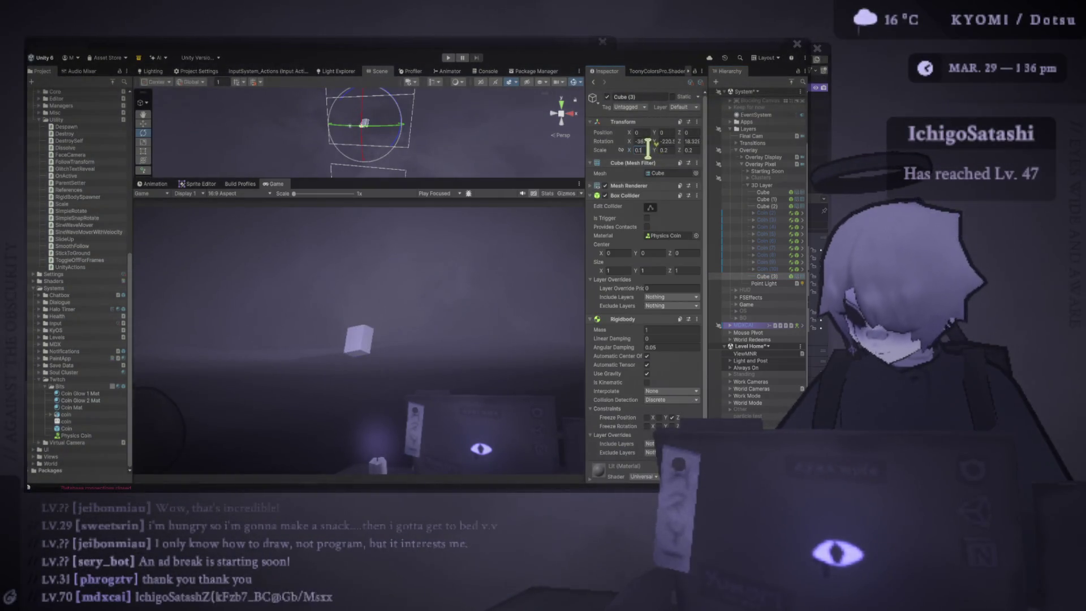
{"action": "type", "text": "0.1"}
{"action": "key", "text": "Tab"}
{"action": "type", "text": "0.1"}
{"action": "key", "text": "Tab"}
{"action": "type", "text": "0.1"}
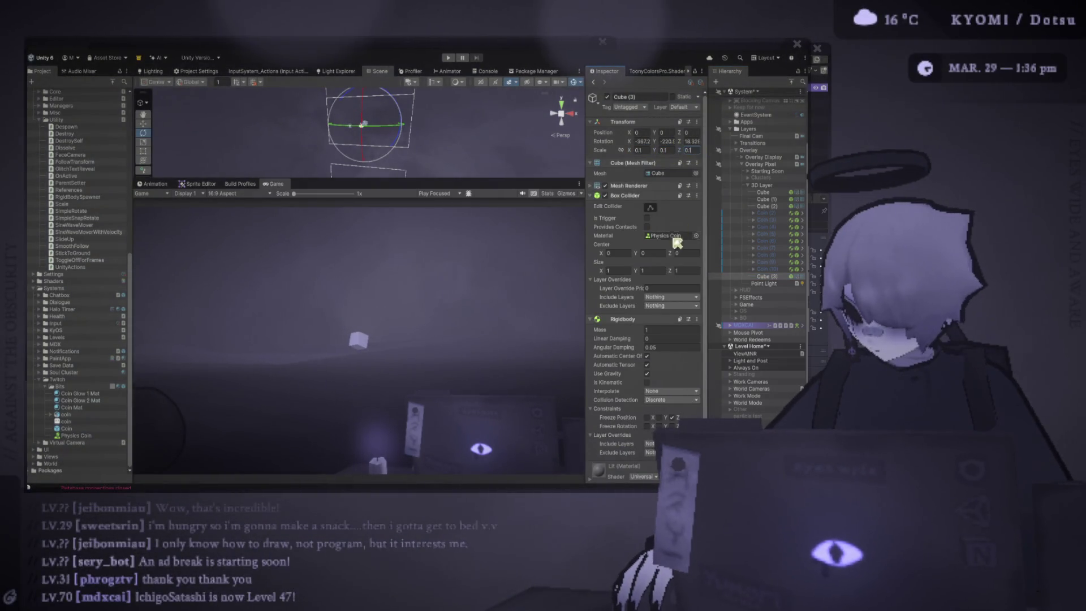
Locate the cube's collider physics material and begin renaming its copy
{"action": "left_click", "coordinate": [677, 240]}
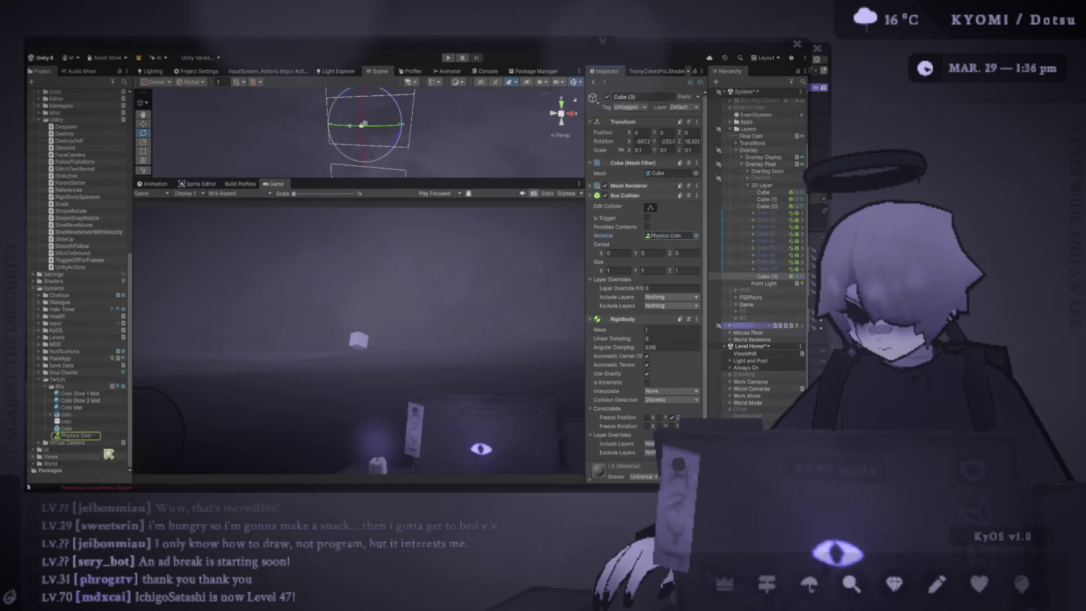
{"action": "left_click", "coordinate": [95, 436]}
{"action": "left_click", "coordinate": [96, 436]}
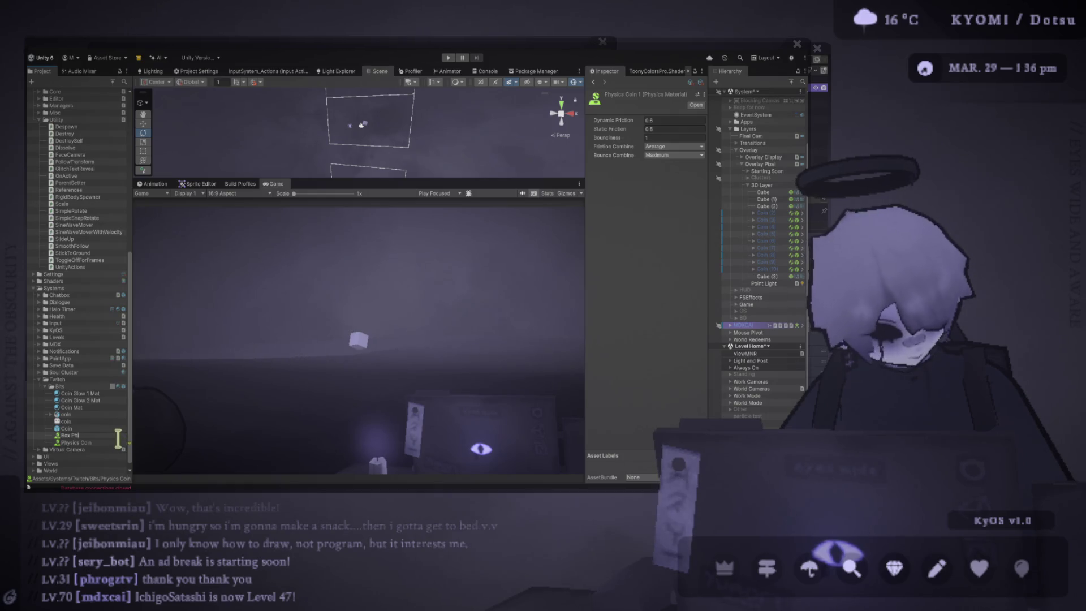
Name the copied material Box Physics and rename Physics Coin to Coin Physics
{"action": "type", "text": "sic"}
{"action": "key", "text": "Return"}
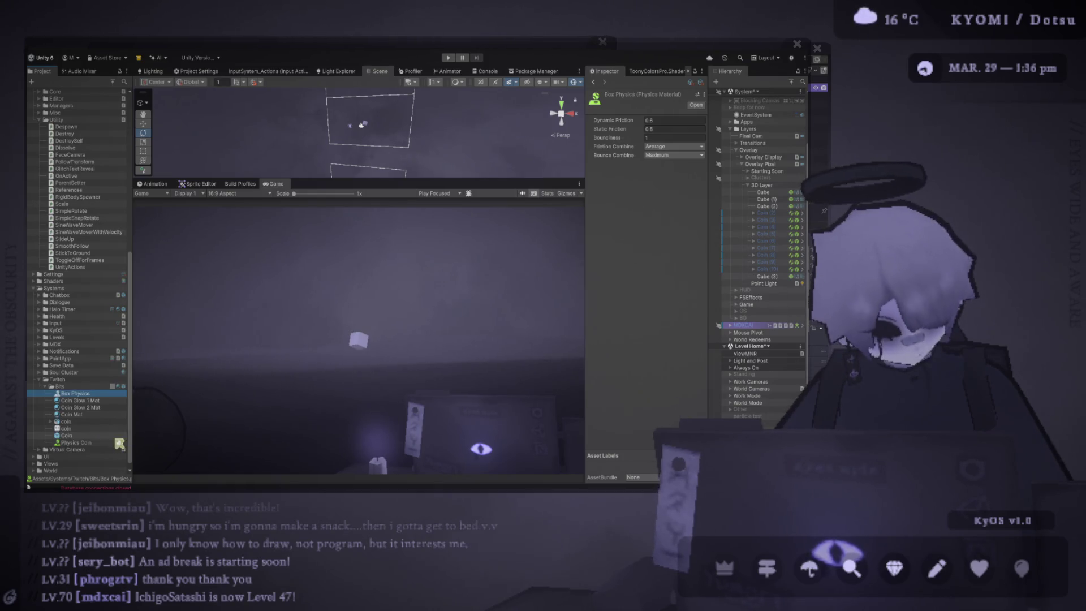
{"action": "left_click", "coordinate": [108, 443]}
{"action": "type", "text": "Coin"}
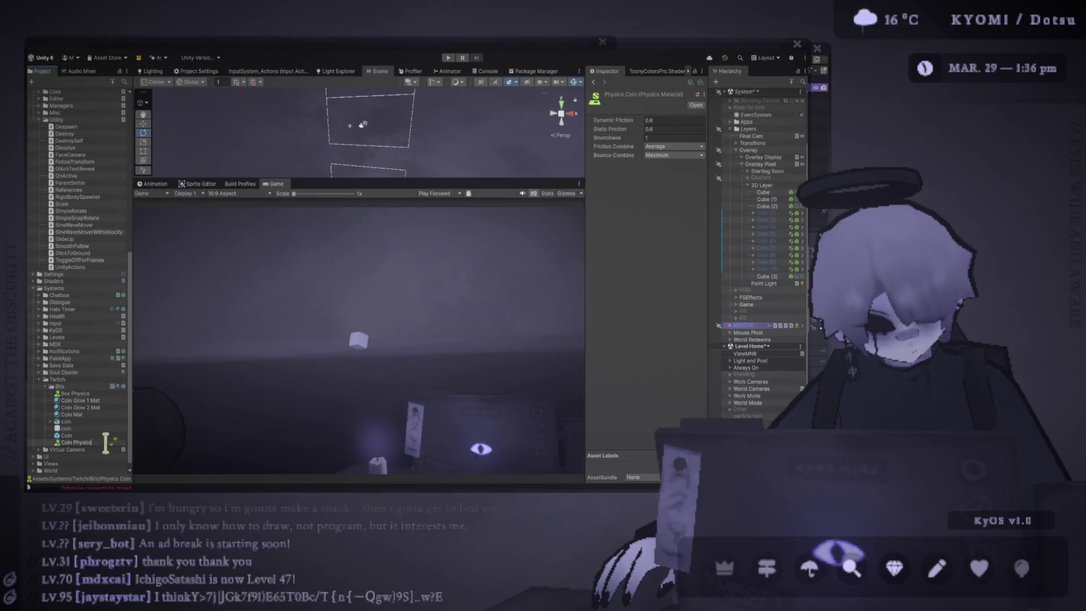
{"action": "key", "text": "Return"}
Set Box Physics bounciness to 0.7 and check Cube (3)'s collider material slot
{"action": "left_click", "coordinate": [72, 394]}
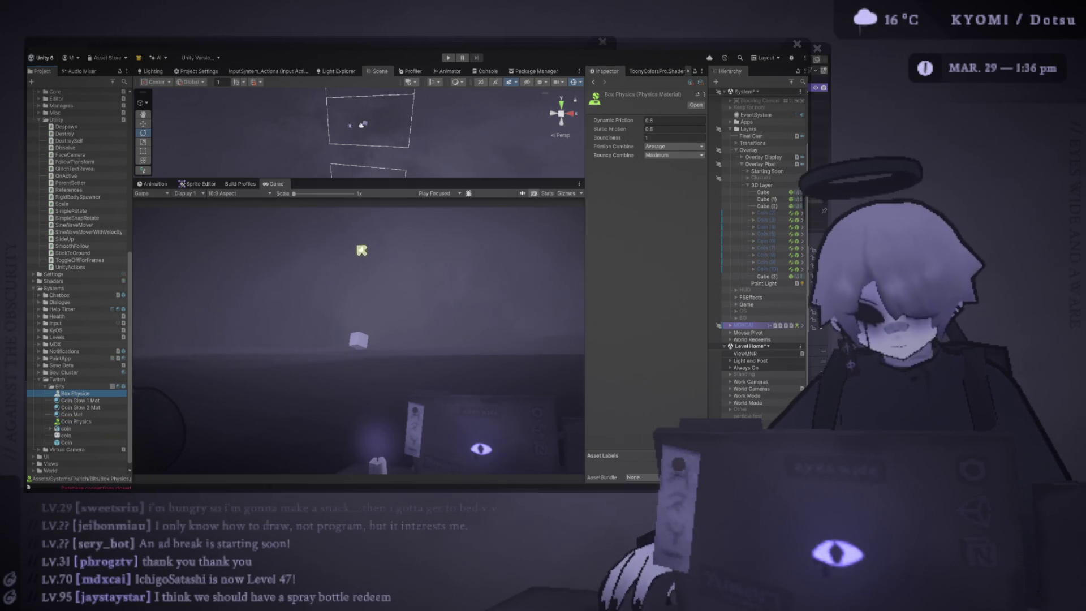
{"action": "left_click", "coordinate": [664, 138]}
{"action": "type", "text": "0.7"}
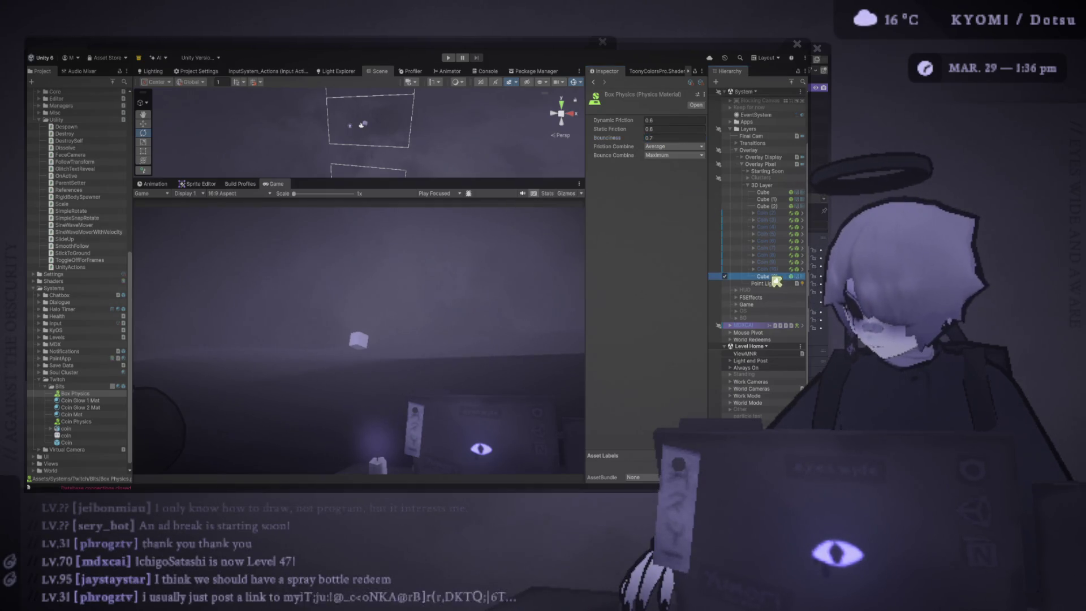
{"action": "left_click", "coordinate": [752, 278]}
{"action": "left_click", "coordinate": [668, 235]}
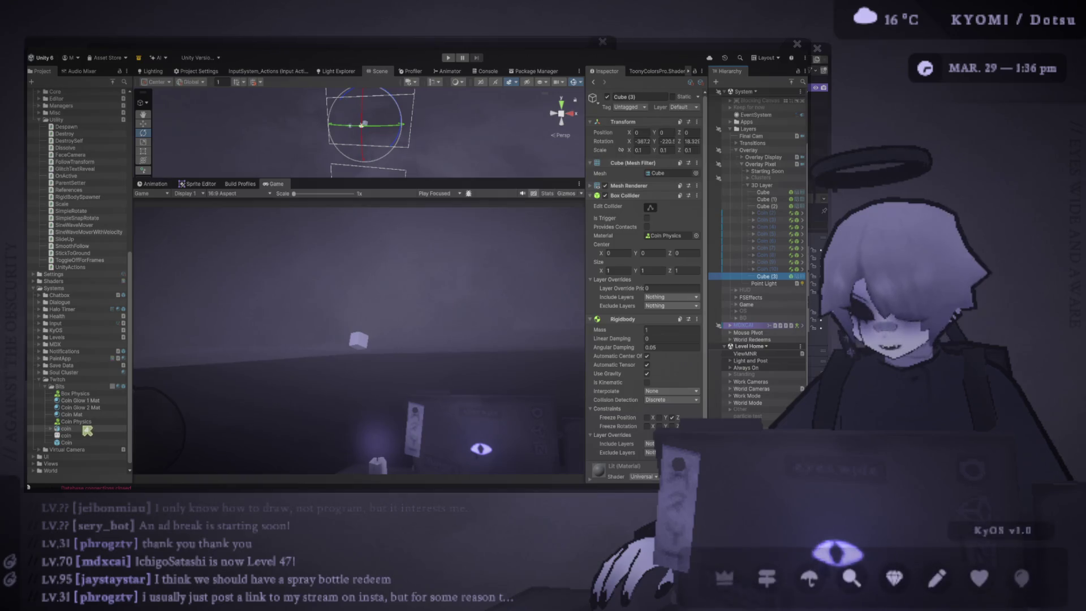
{"action": "left_click", "coordinate": [673, 236]}
Nudge Cube (3) slightly along the X axis and duplicate it
{"action": "key", "text": "w"}
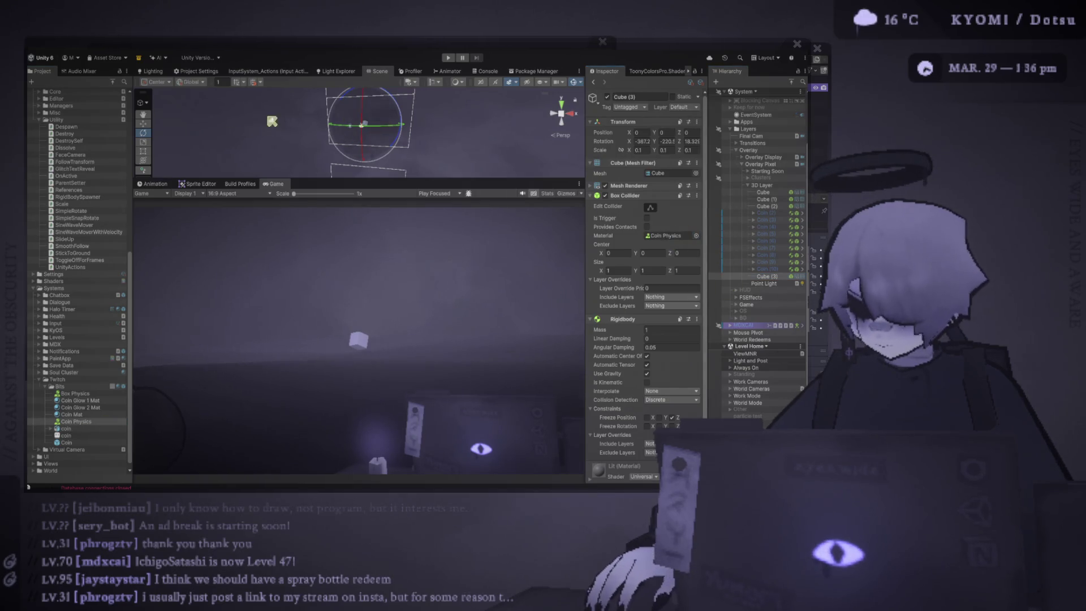
{"action": "left_click_drag", "start_coordinate": [402, 122], "coordinate": [397, 129]}
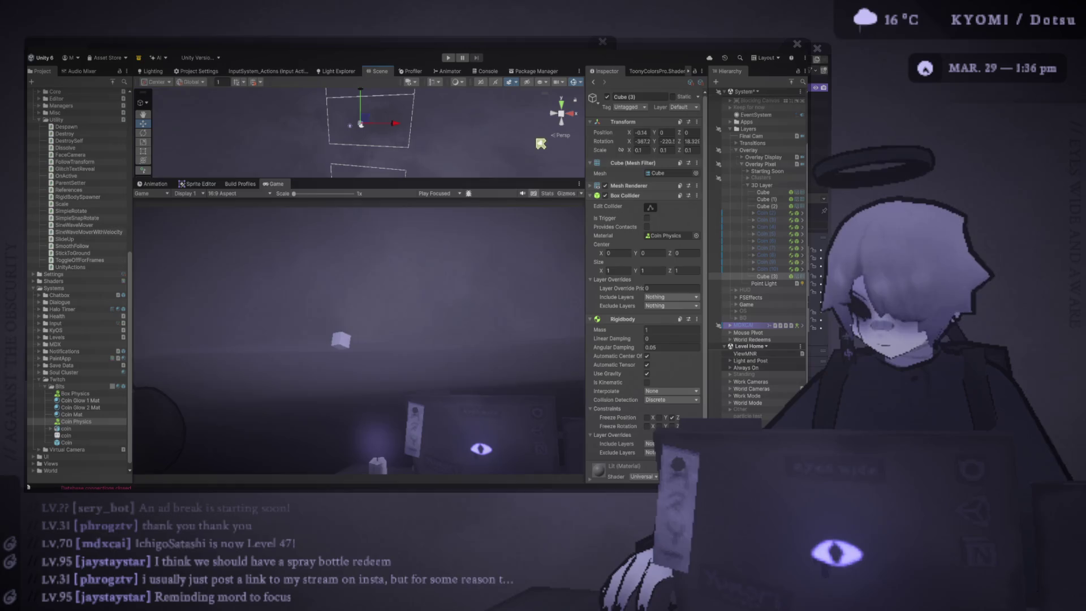
{"action": "key", "text": "ctrl+d"}
{"action": "key", "text": "ctrl+d"}
{"action": "key", "text": "ctrl+d"}
Play-test the cubes with an enlarged Game view, revisit Box Physics bounciness, and select Cube (3)
{"action": "left_click", "coordinate": [449, 59]}
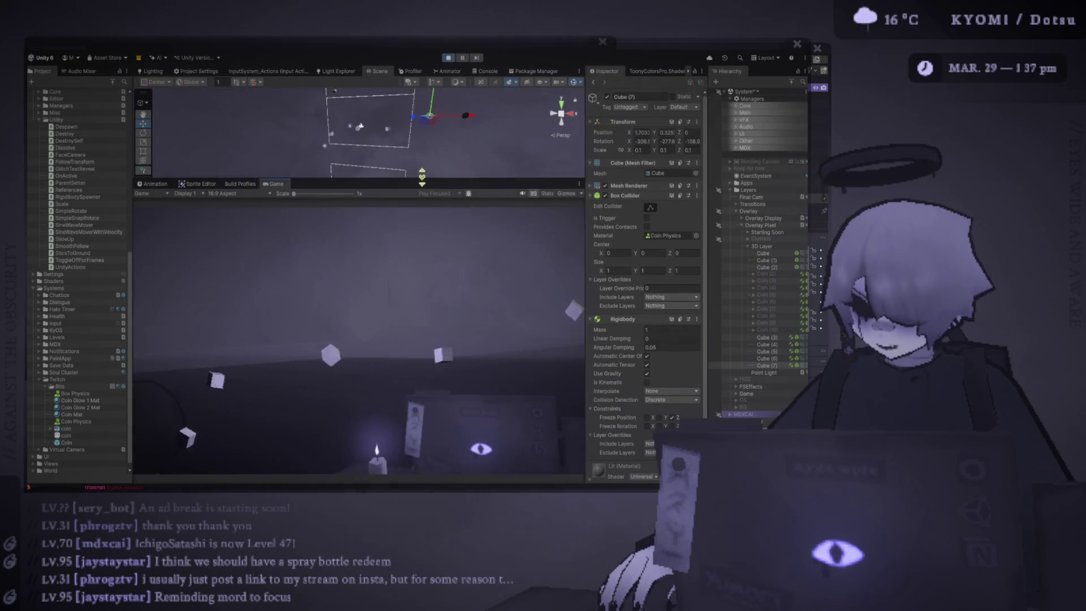
{"action": "left_click_drag", "start_coordinate": [422, 177], "coordinate": [422, 109]}
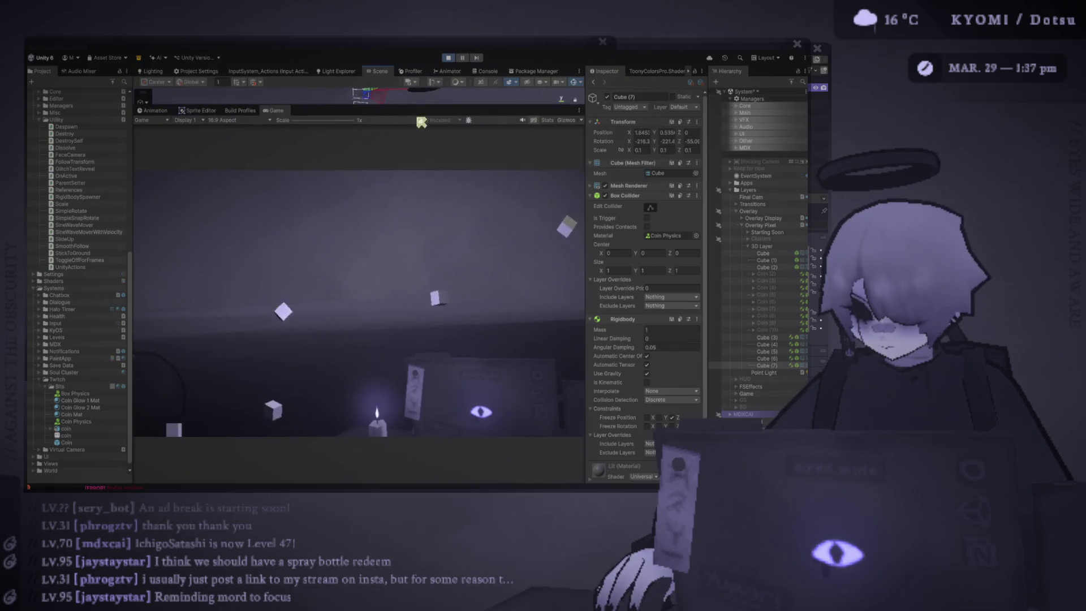
{"action": "left_click", "coordinate": [121, 393]}
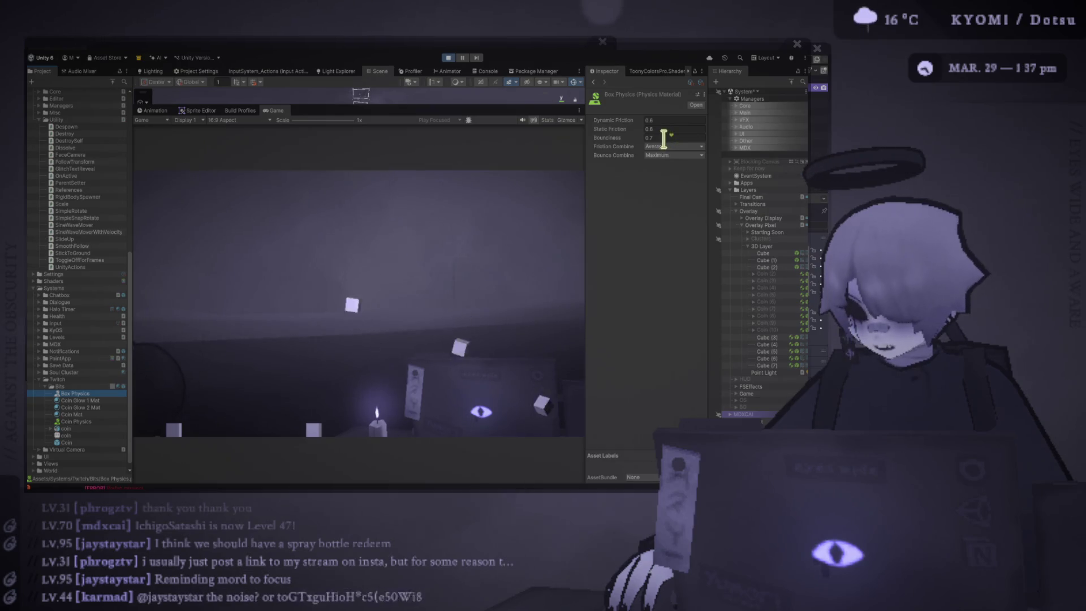
{"action": "left_click", "coordinate": [664, 137]}
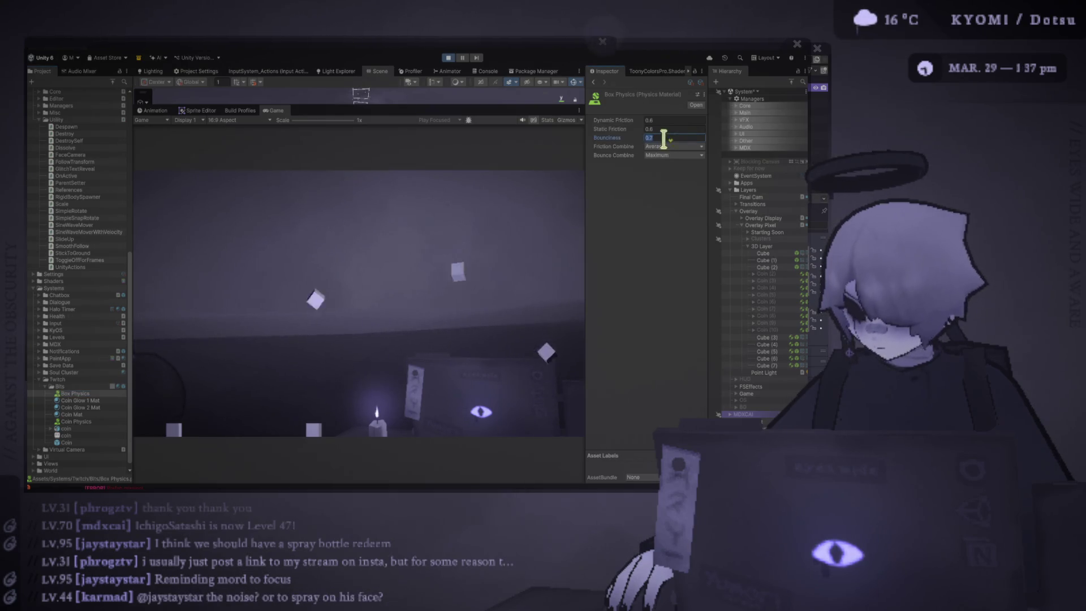
{"action": "type", "text": "1"}
{"action": "left_click", "coordinate": [767, 337]}
Give Cube (3)–(7) linear damping 1, angular damping 1 and mass 4, then duplicate them
{"action": "left_click", "coordinate": [778, 366], "text": "shift"}
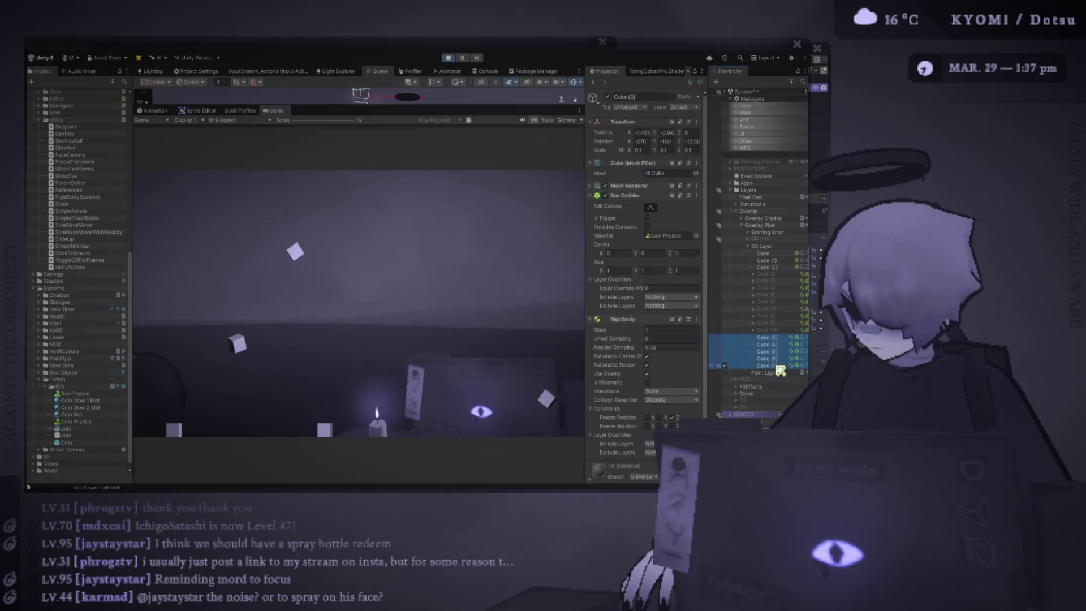
{"action": "left_click", "coordinate": [679, 338]}
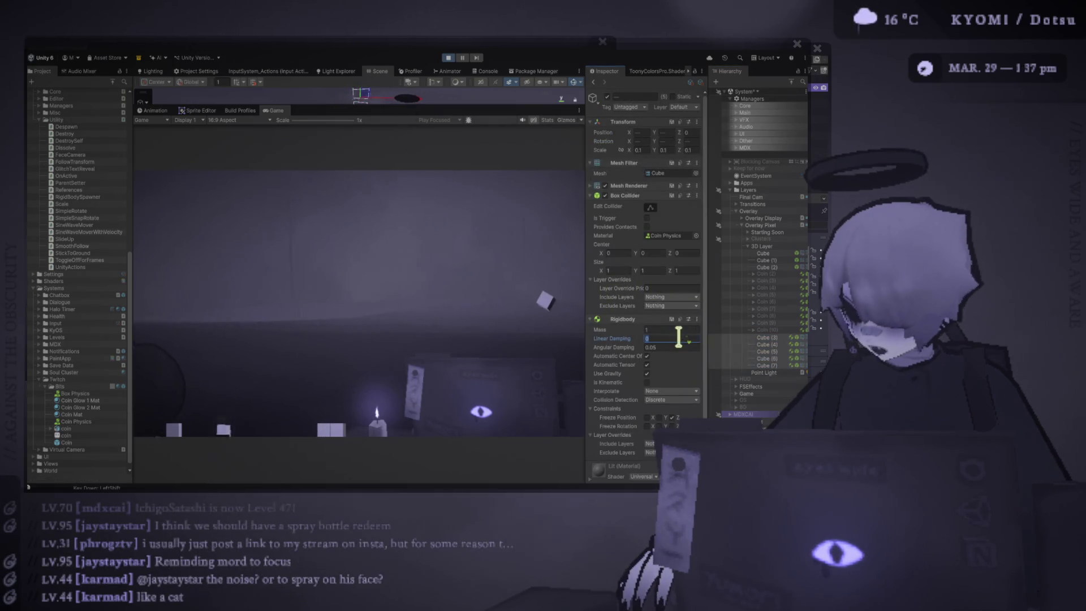
{"action": "type", "text": "1"}
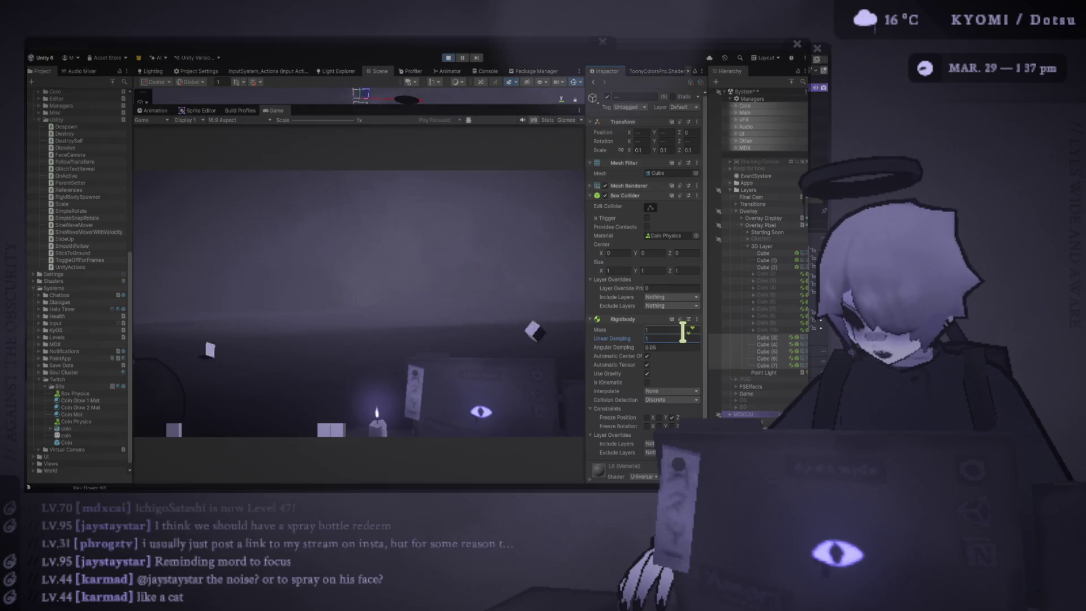
{"action": "left_click", "coordinate": [680, 346]}
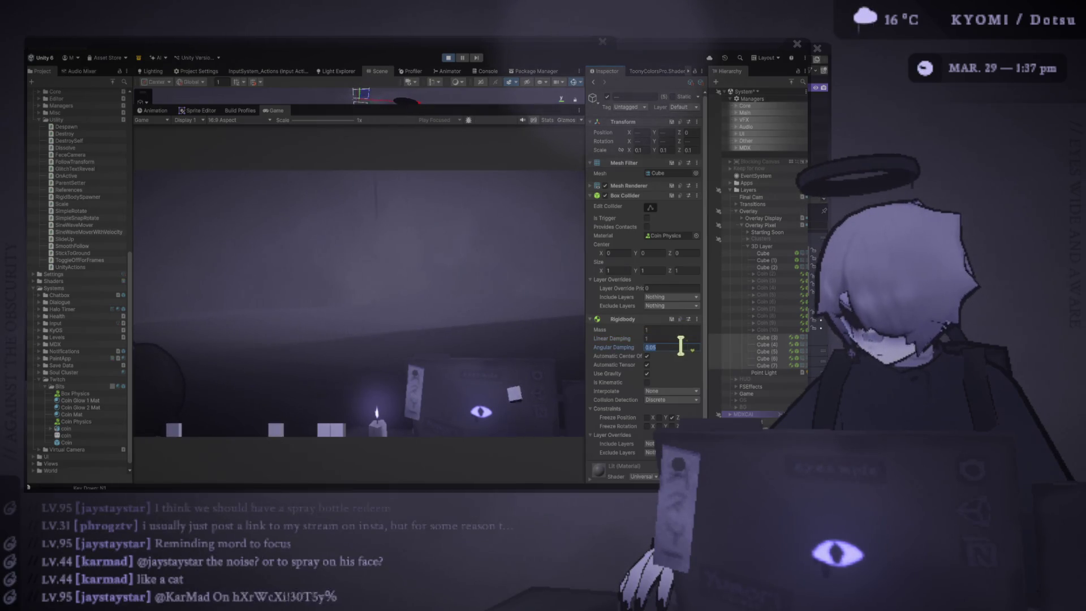
{"action": "type", "text": "1"}
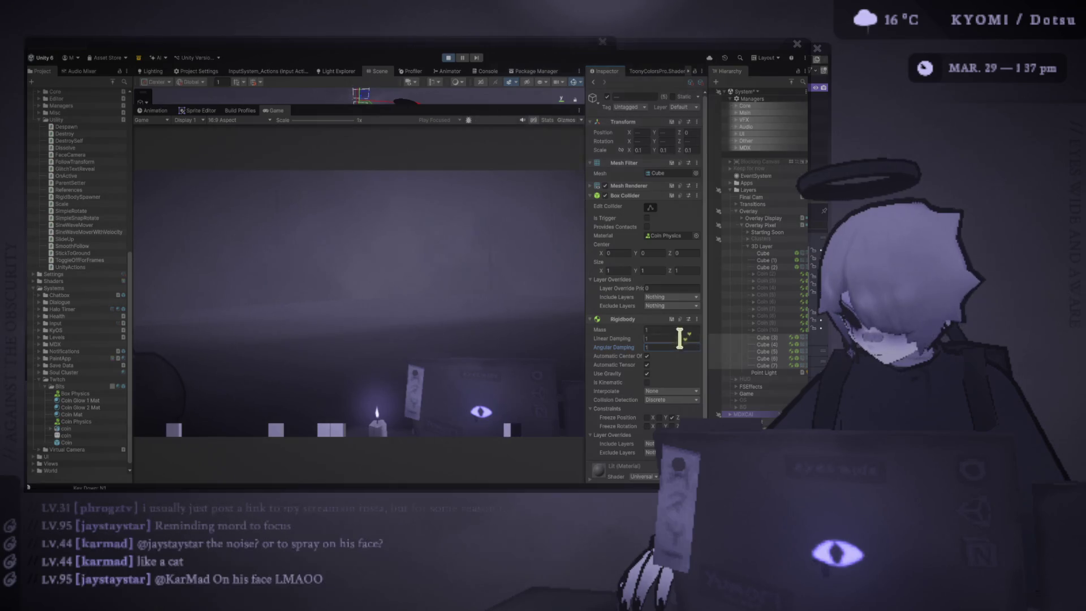
{"action": "left_click", "coordinate": [672, 329]}
{"action": "type", "text": "4"}
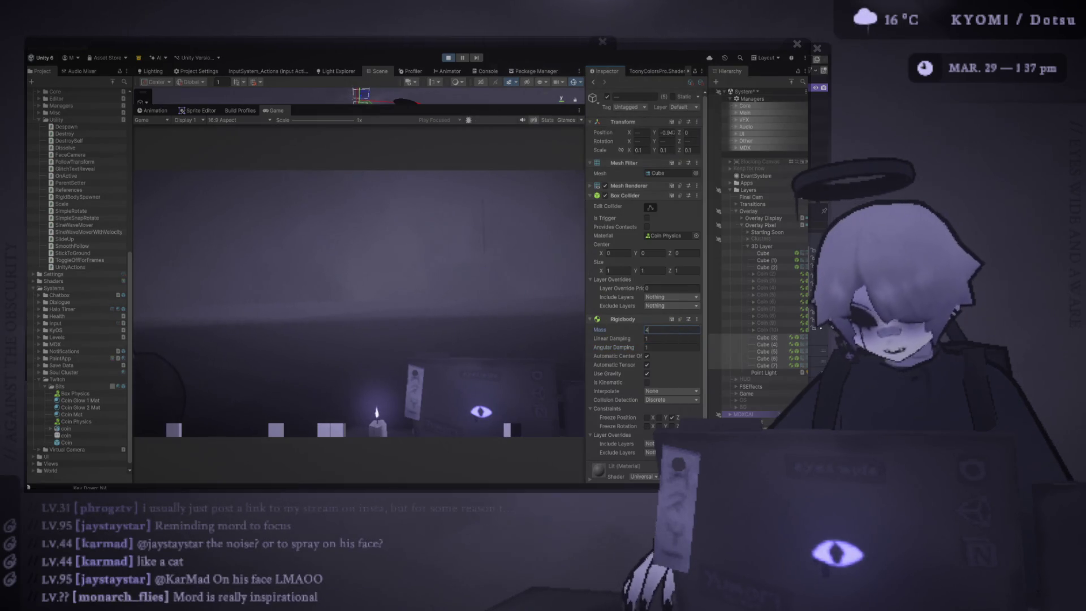
{"action": "key", "text": "ctrl+v"}
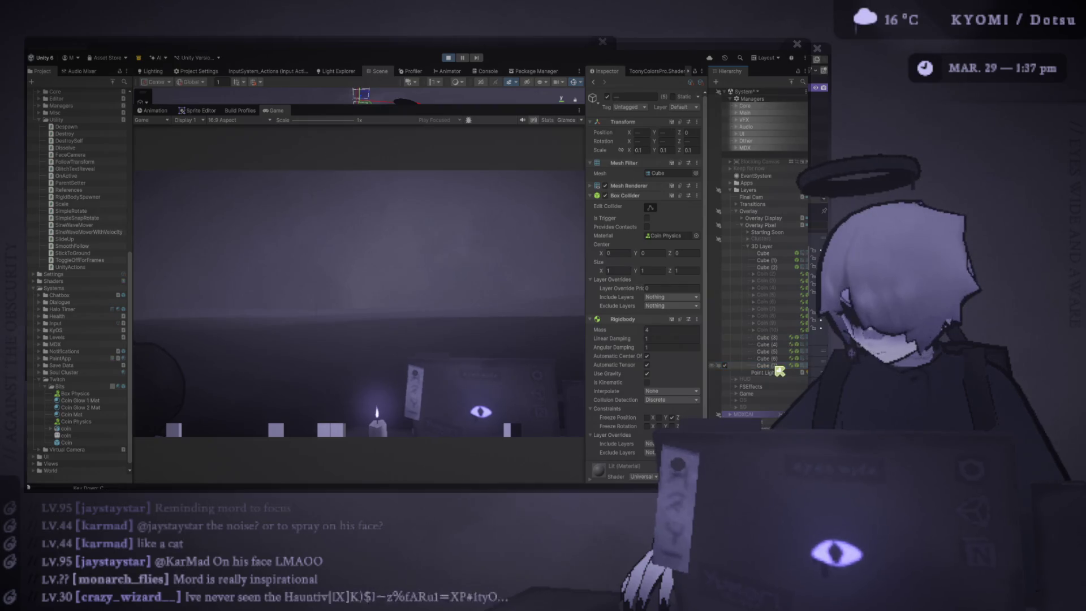
Select Cube (3)–(12), lift them higher, remove five, and set linear damping to 4
{"action": "left_click_drag", "start_coordinate": [383, 104], "coordinate": [379, 180]}
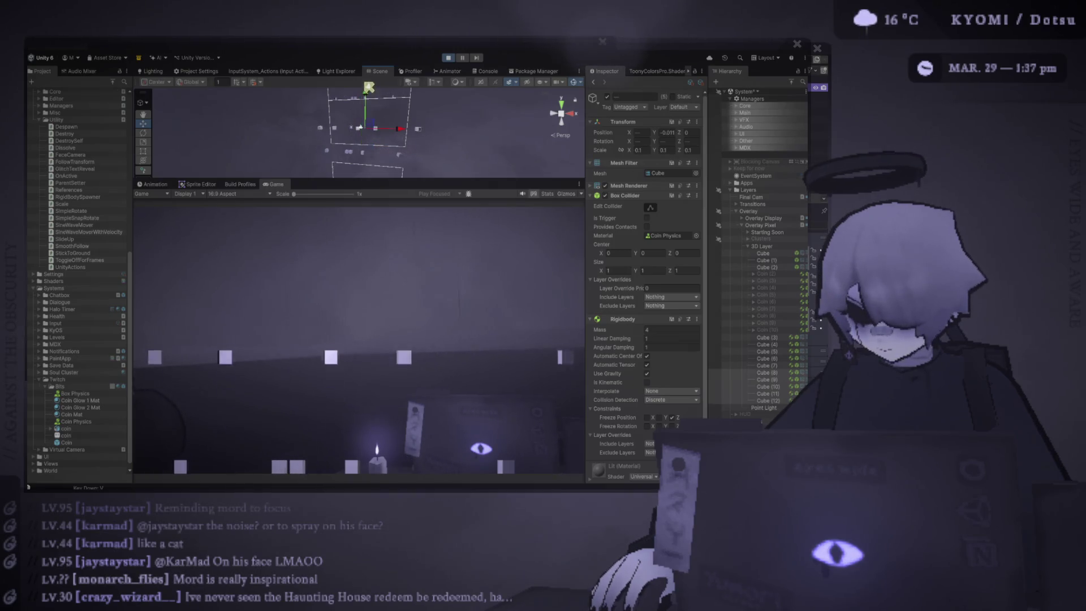
{"action": "left_click", "coordinate": [767, 338]}
{"action": "left_click", "coordinate": [782, 400], "text": "shift"}
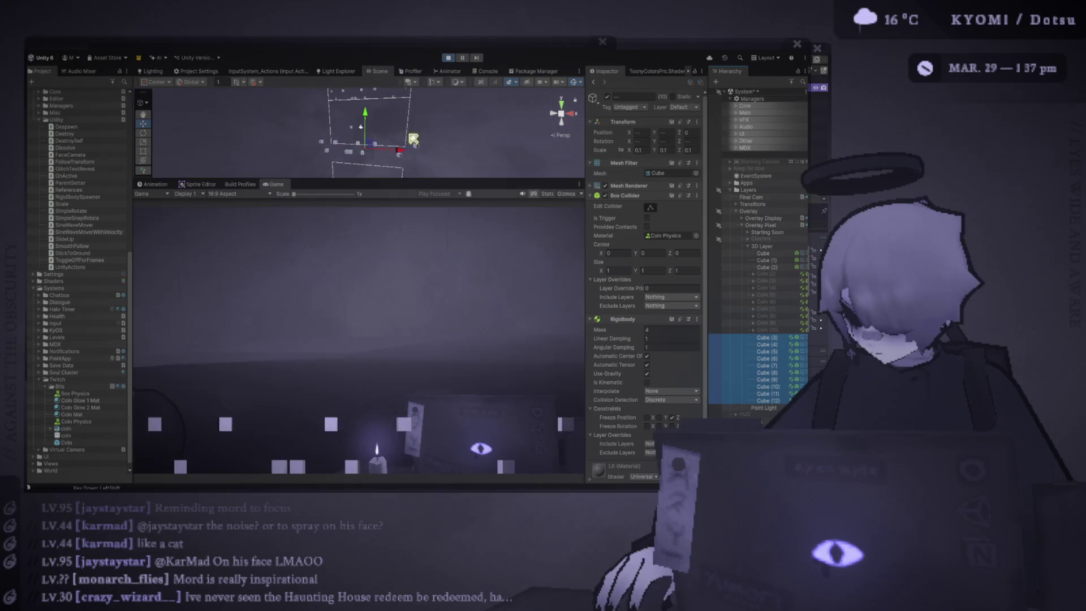
{"action": "left_click_drag", "start_coordinate": [366, 109], "coordinate": [375, 82]}
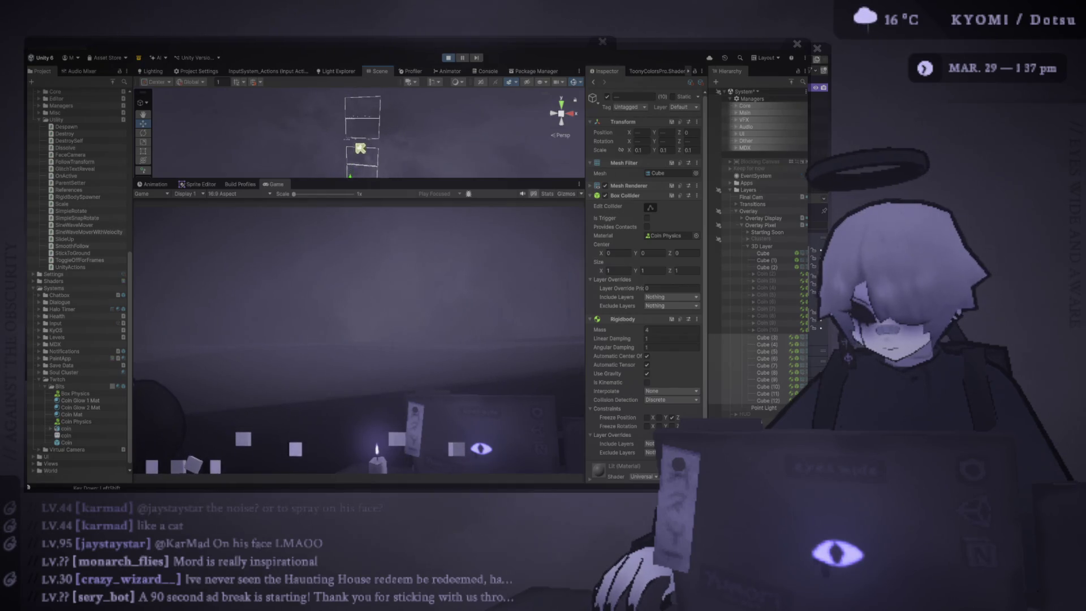
{"action": "key", "text": "7"}
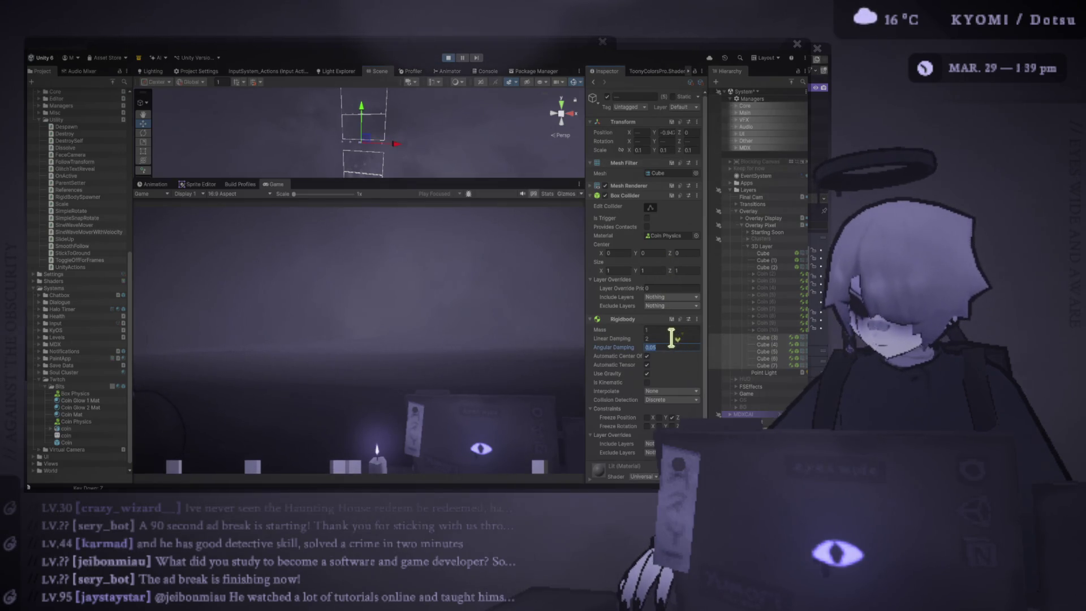
{"action": "key", "text": "Return"}
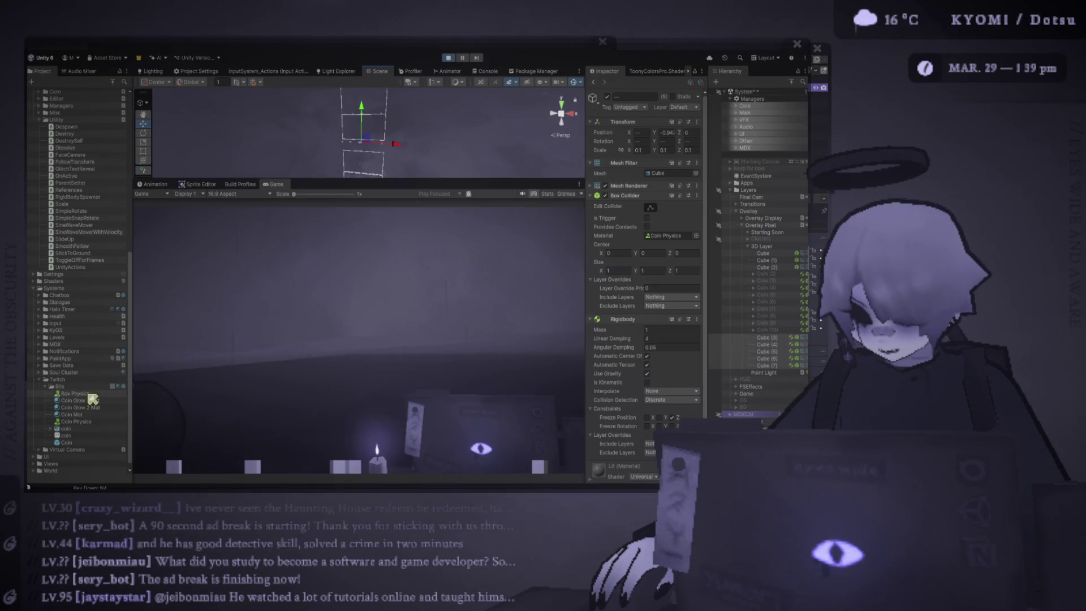
Stop play, set Cube (3)–(7) linear damping to 4, and assign Box Physics to their colliders
{"action": "left_click", "coordinate": [446, 57]}
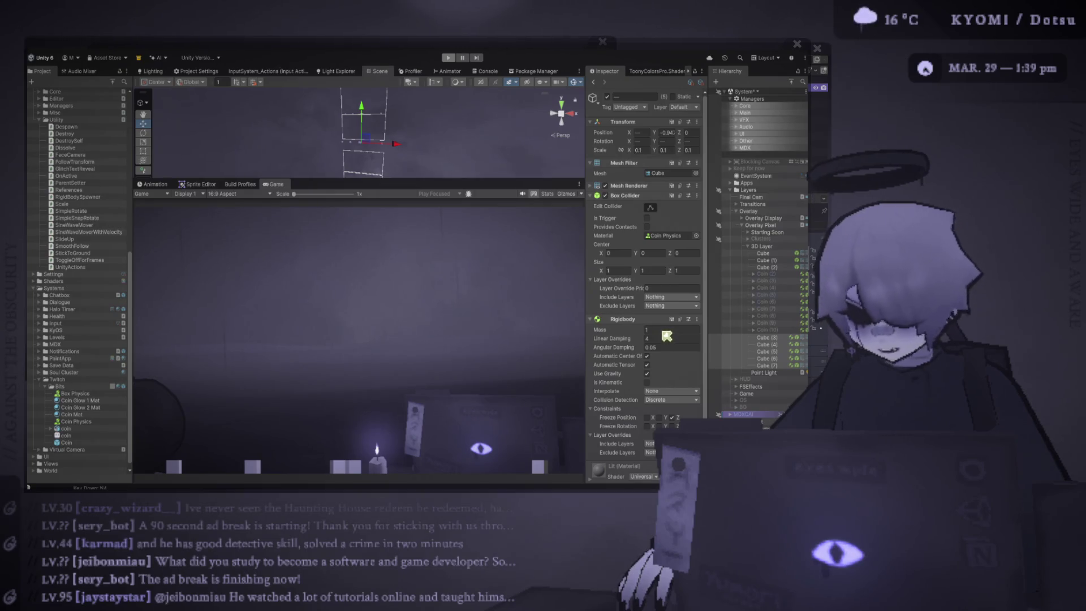
{"action": "left_click", "coordinate": [762, 248]}
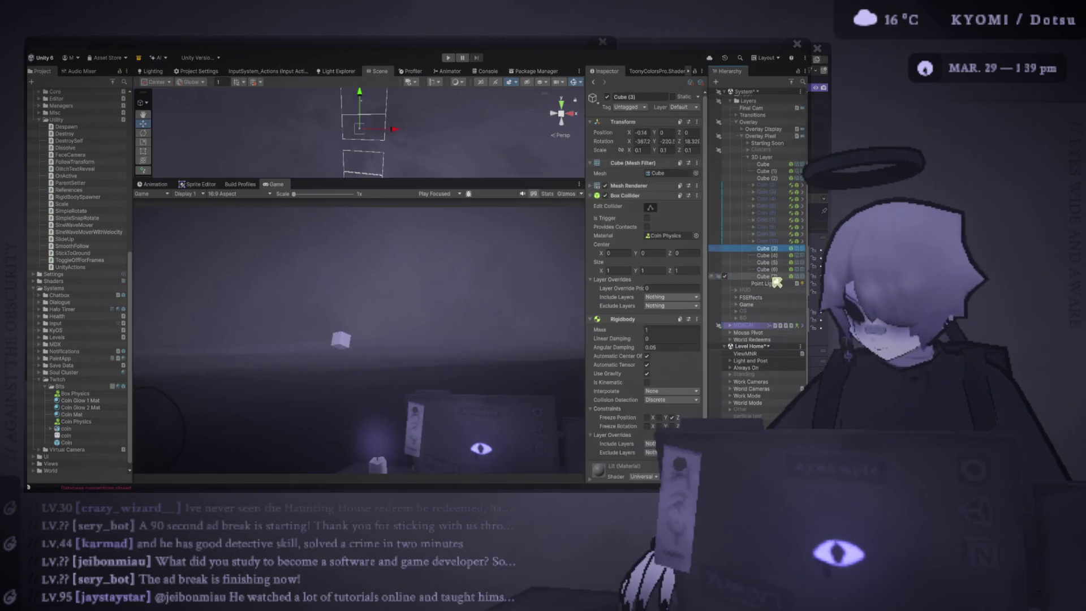
{"action": "left_click", "coordinate": [762, 276], "text": "shift"}
{"action": "left_click", "coordinate": [662, 338]}
{"action": "type", "text": "4"}
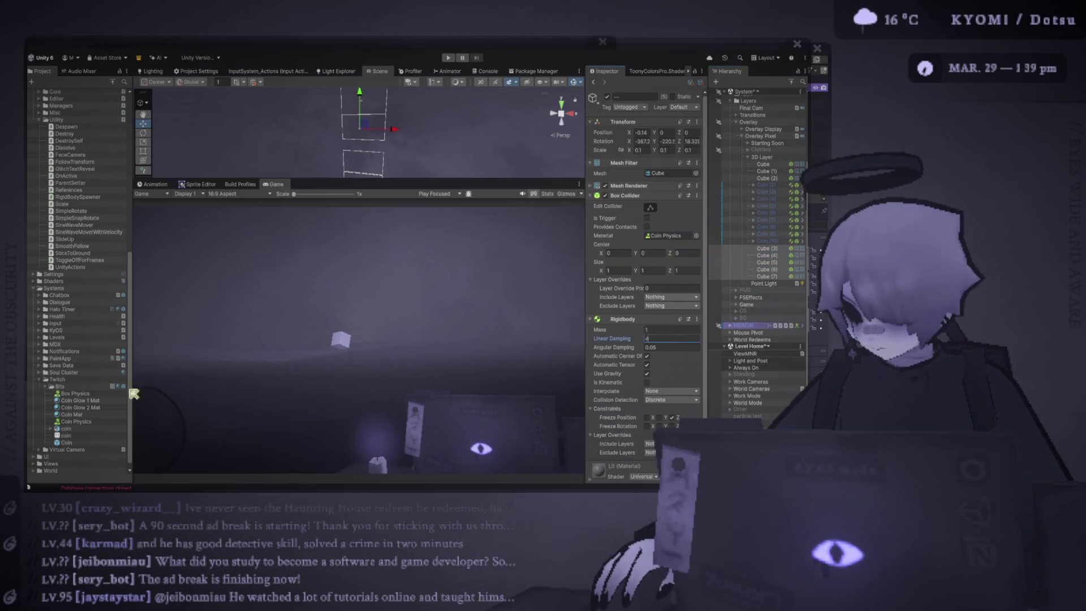
{"action": "mouse_move", "coordinate": [73, 393]}
{"action": "left_mouse_down"}
{"action": "mouse_move", "coordinate": [650, 225]}
{"action": "mouse_move", "coordinate": [645, 233]}
{"action": "left_mouse_up"}
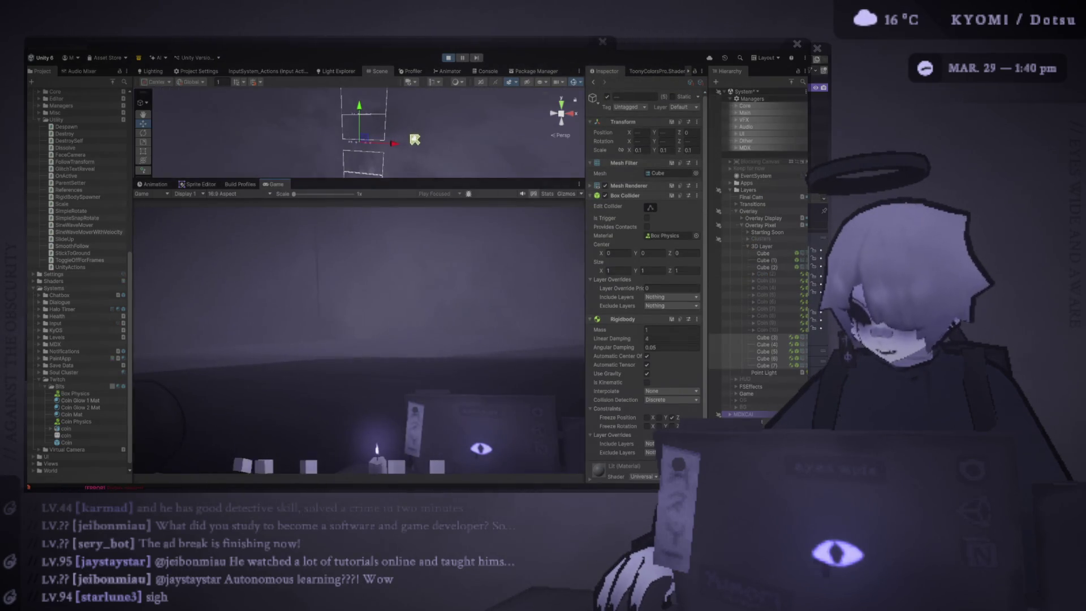
Set Box Physics bounciness to 1, then reselect Cube (3)–(7) and raise them to fall again
{"action": "double_click", "coordinate": [666, 236]}
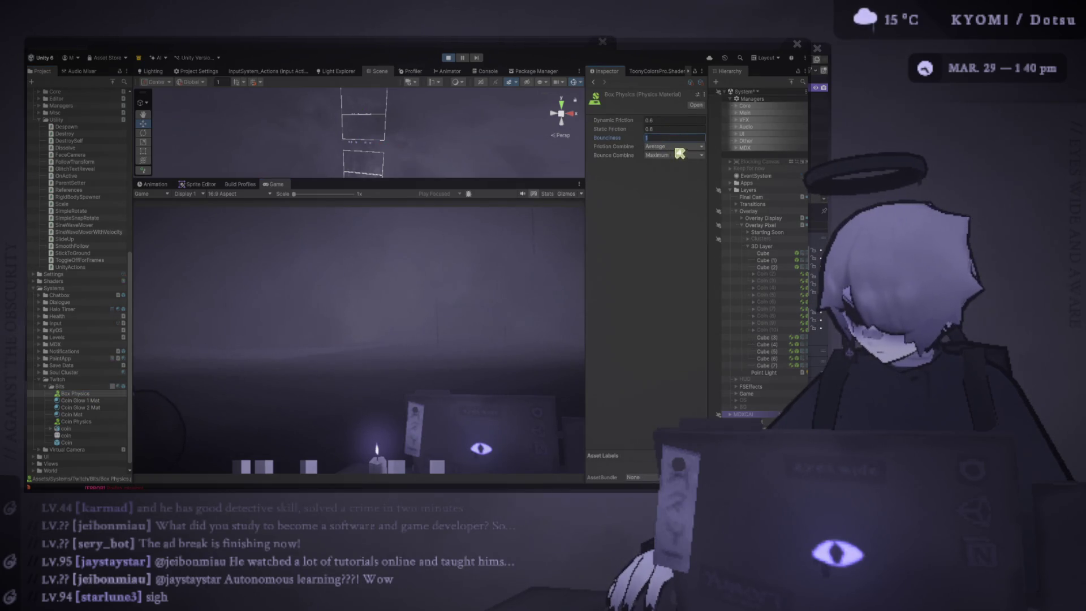
{"action": "key", "text": "Tab"}
{"action": "left_click", "coordinate": [767, 337]}
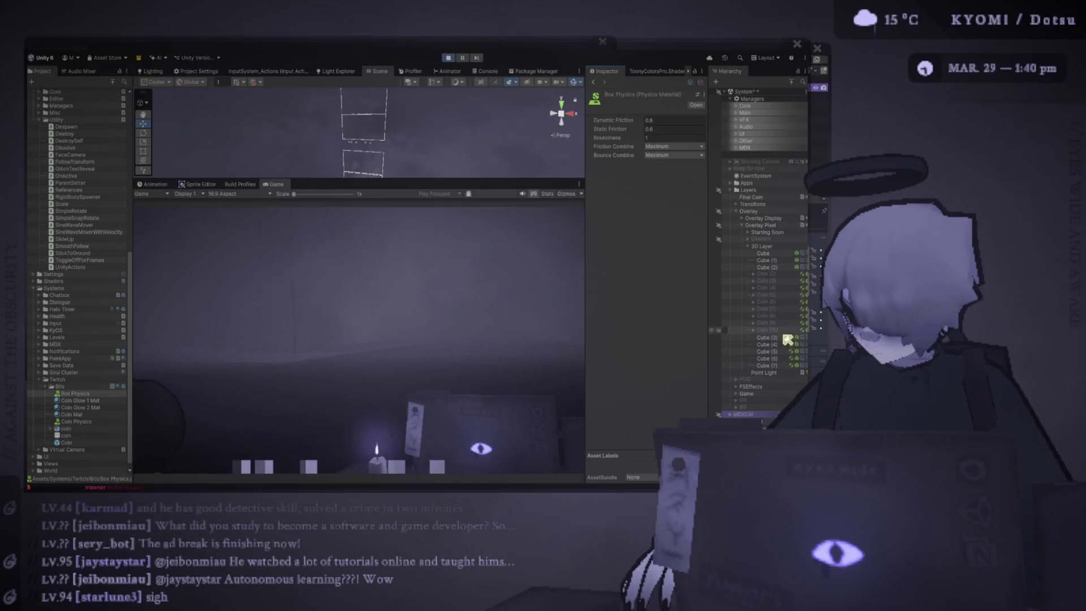
{"action": "left_click", "coordinate": [764, 366], "text": "shift"}
{"action": "left_click_drag", "start_coordinate": [372, 121], "coordinate": [371, 96]}
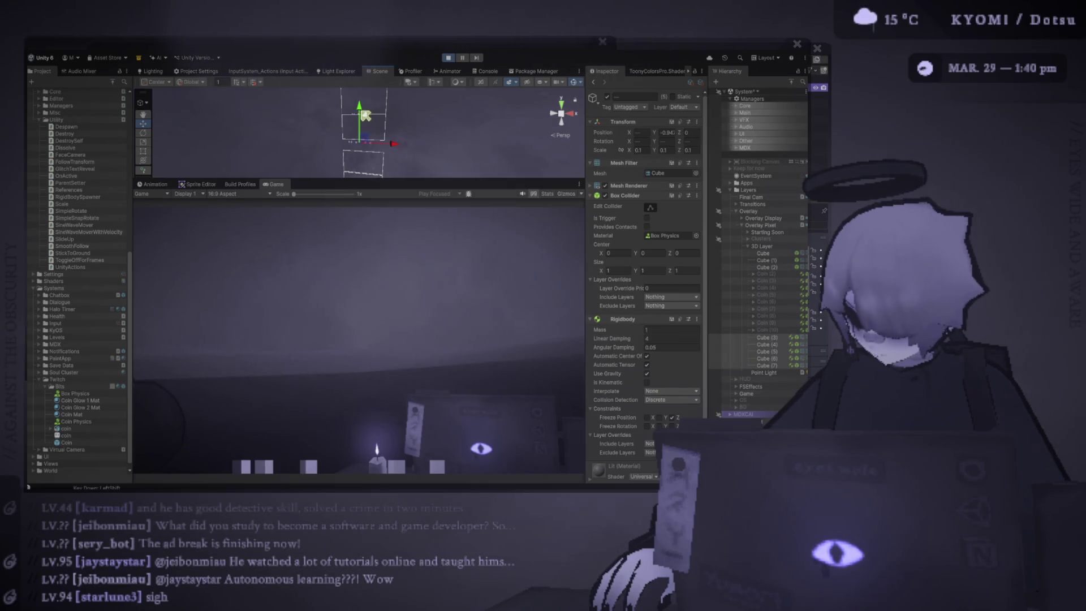
Duplicate the selected cubes twice more, lifting each batch above the ground to drop
{"action": "key", "text": "ctrl+v"}
{"action": "left_click_drag", "start_coordinate": [366, 116], "coordinate": [369, 79]}
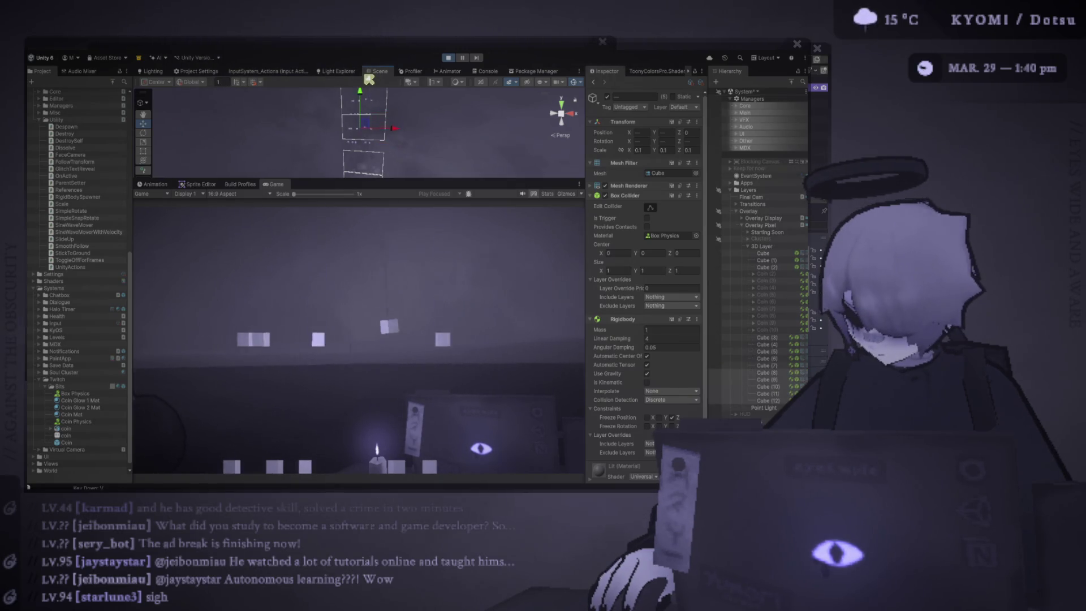
{"action": "left_click", "coordinate": [765, 337]}
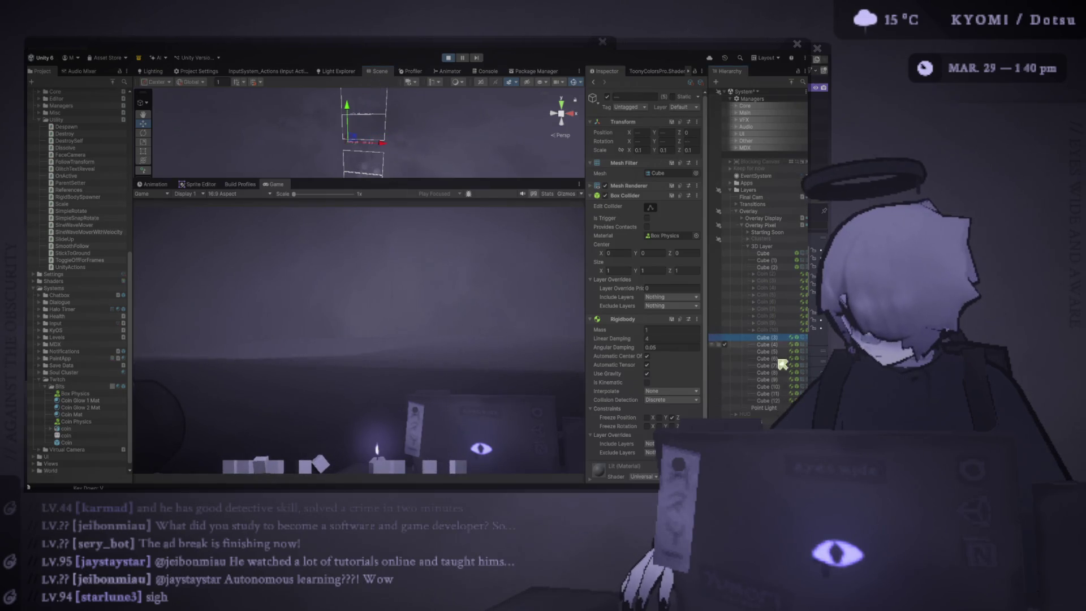
{"action": "left_click", "coordinate": [367, 116]}
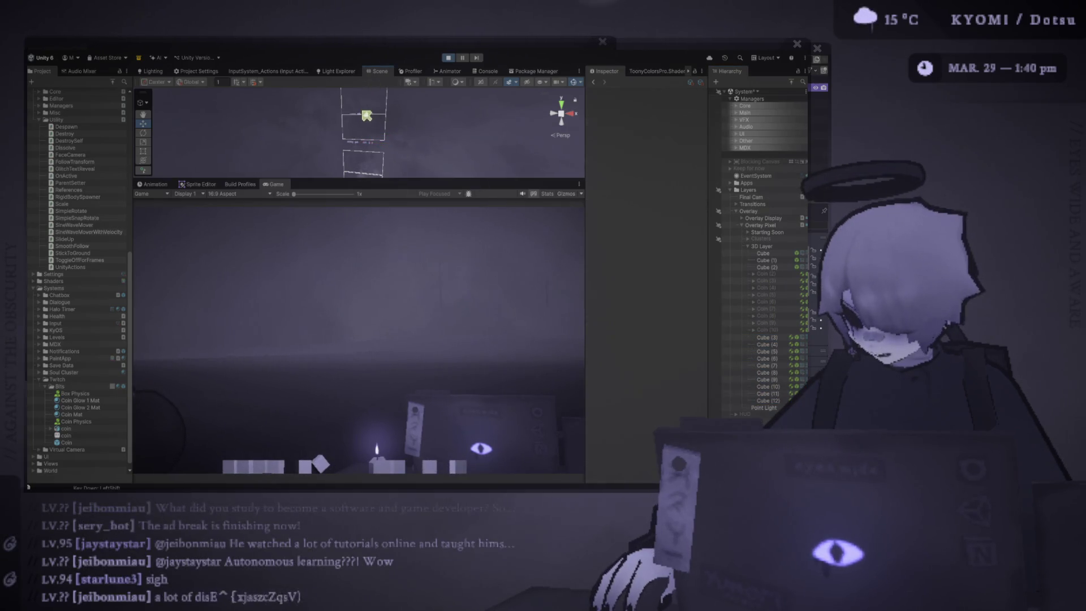
{"action": "key", "text": "ctrl+z"}
{"action": "left_click_drag", "start_coordinate": [367, 116], "coordinate": [367, 89]}
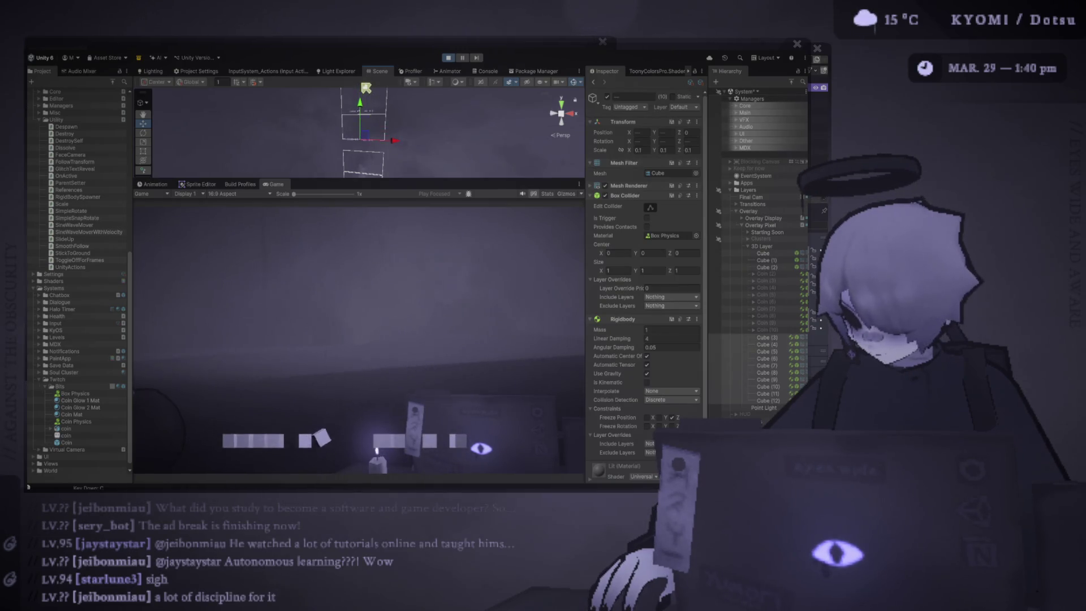
{"action": "key", "text": "v"}
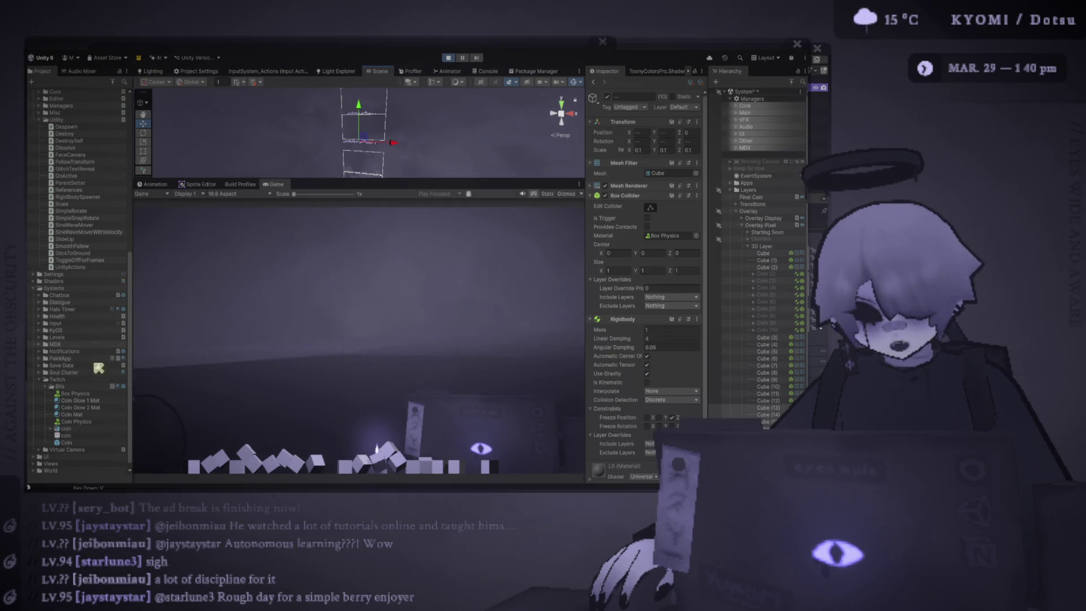
Delete Cube (3) through Cube (14) and select the one remaining cube
{"action": "mouse_move", "coordinate": [85, 408]}
{"action": "left_mouse_down"}
{"action": "mouse_move", "coordinate": [91, 400]}
{"action": "mouse_move", "coordinate": [89, 422]}
{"action": "mouse_move", "coordinate": [92, 397]}
{"action": "left_mouse_up"}
{"action": "left_click", "coordinate": [91, 393]}
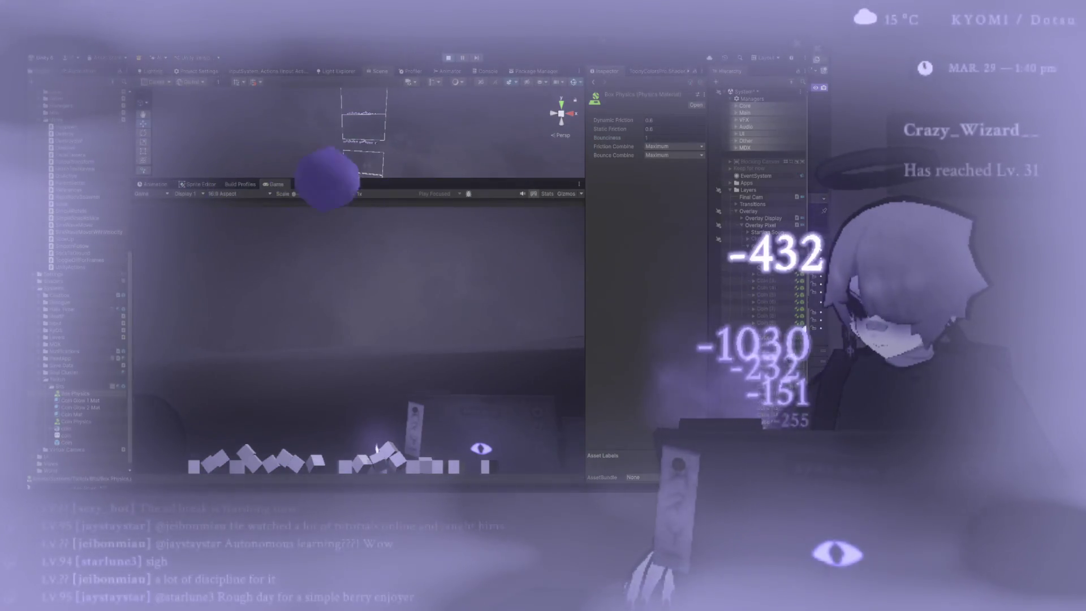
{"action": "left_click", "coordinate": [347, 139]}
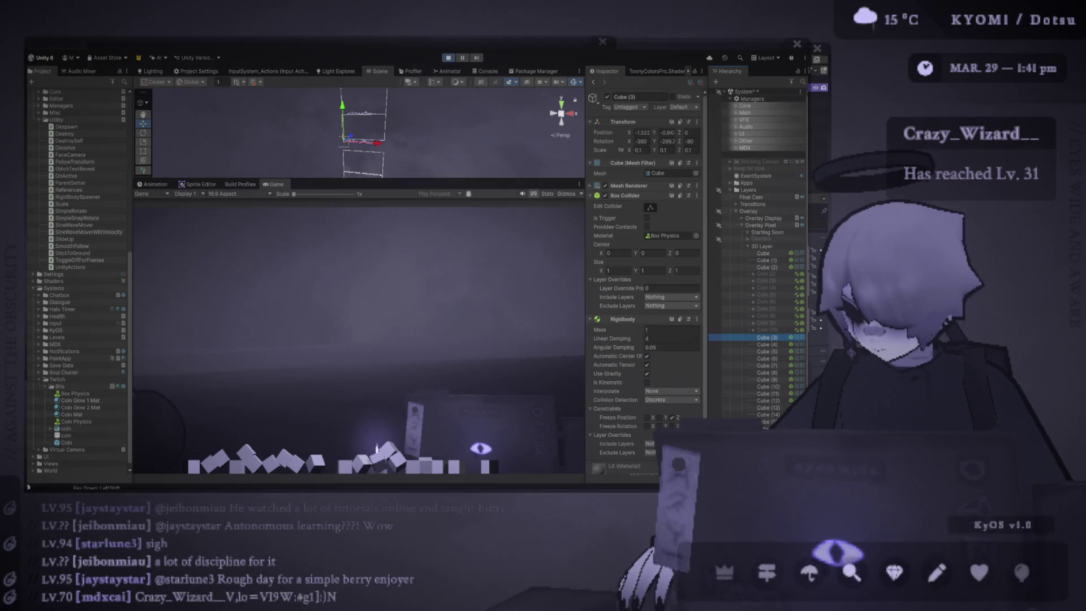
{"action": "left_click", "coordinate": [767, 415], "text": "shift"}
{"action": "key", "text": "Delete"}
{"action": "left_click", "coordinate": [768, 337]}
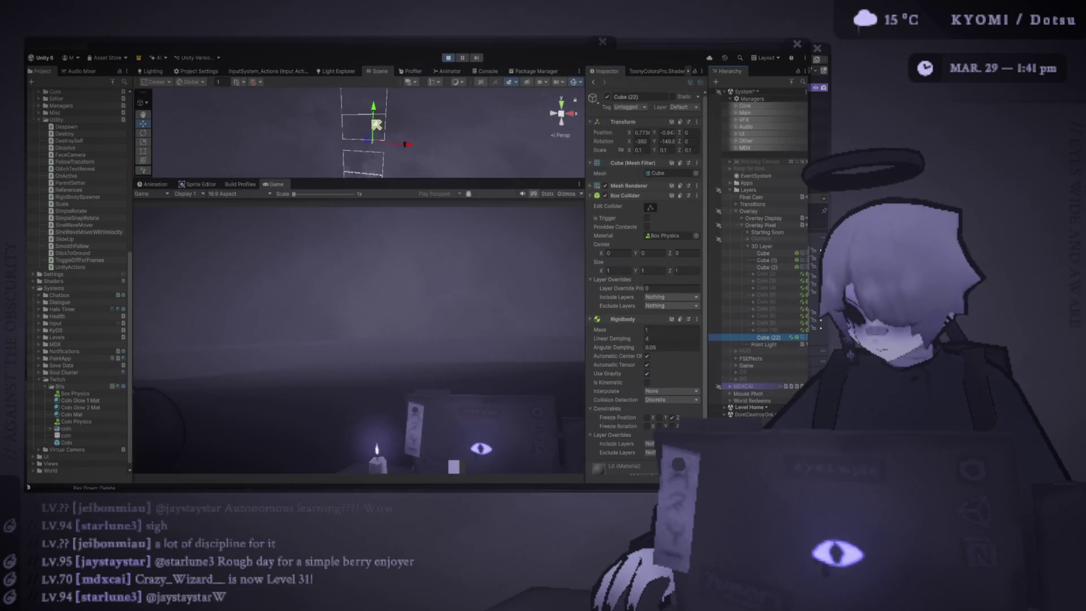
Lift Cube (22) so it drops again, reselect it, and set linear damping to 1
{"action": "left_click_drag", "start_coordinate": [377, 124], "coordinate": [383, 90]}
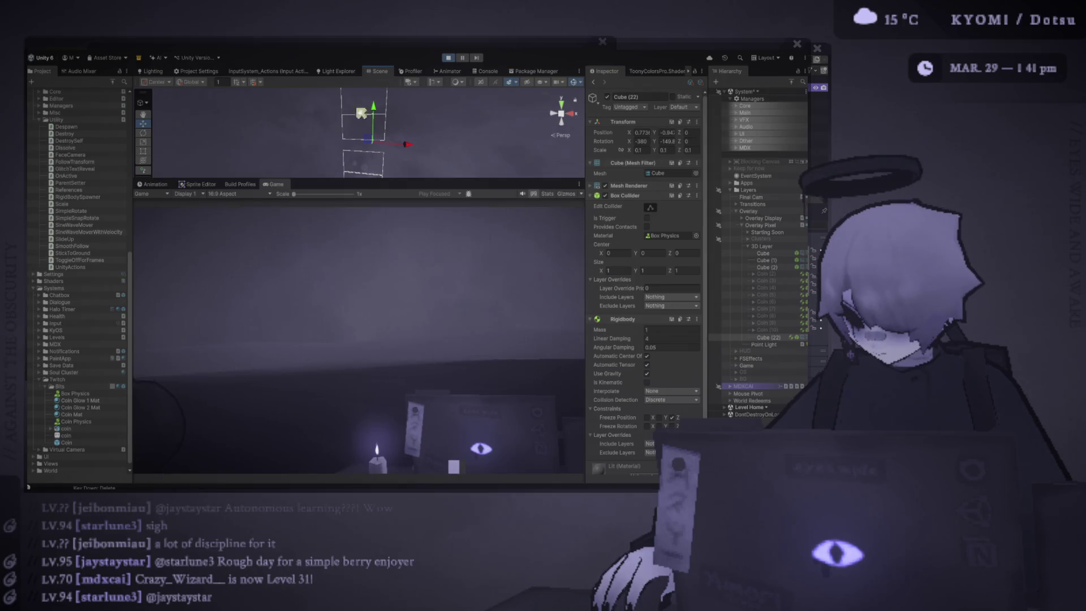
{"action": "left_click", "coordinate": [97, 394]}
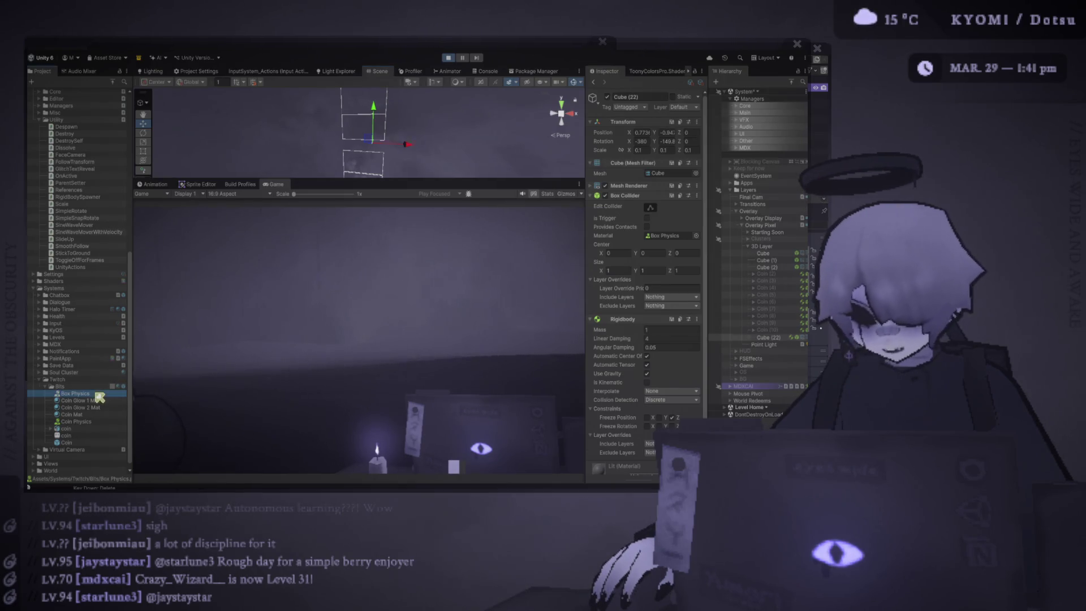
{"action": "left_click", "coordinate": [778, 339]}
{"action": "key", "text": "Return"}
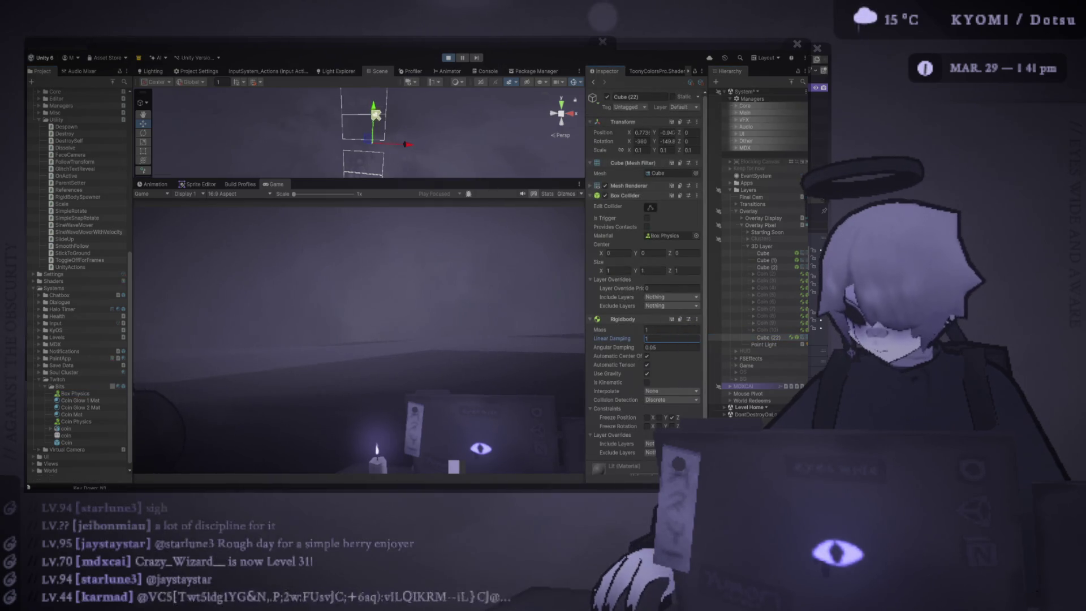
Try linear damping values of 2, 3 and then 0 on Cube (22)
{"action": "left_click", "coordinate": [672, 338]}
{"action": "type", "text": "2"}
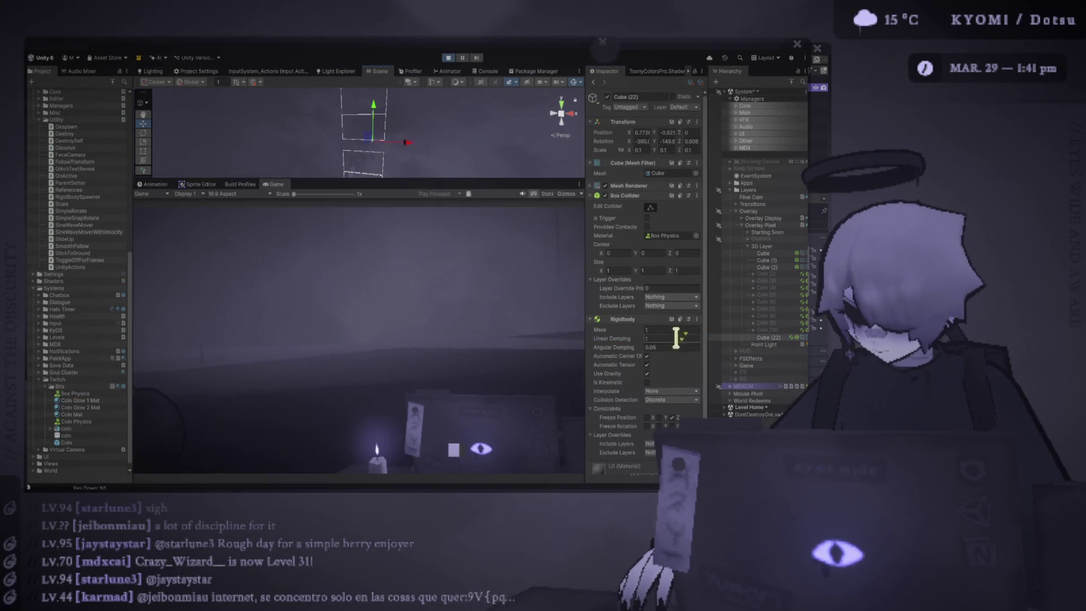
{"action": "key", "text": "Return"}
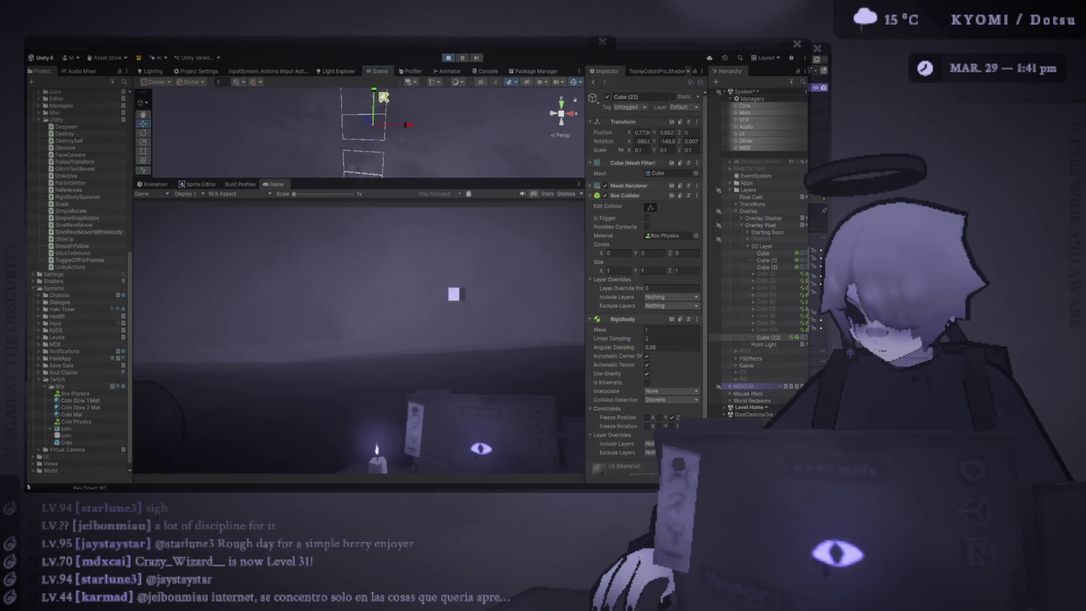
{"action": "left_click", "coordinate": [672, 338]}
{"action": "type", "text": "3"}
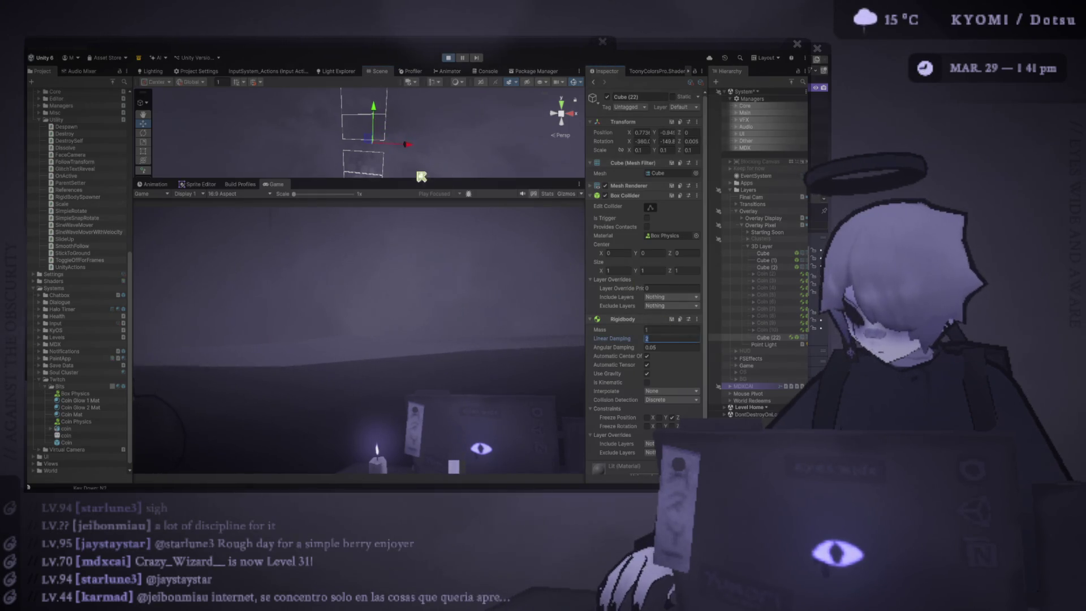
{"action": "key", "text": "Return"}
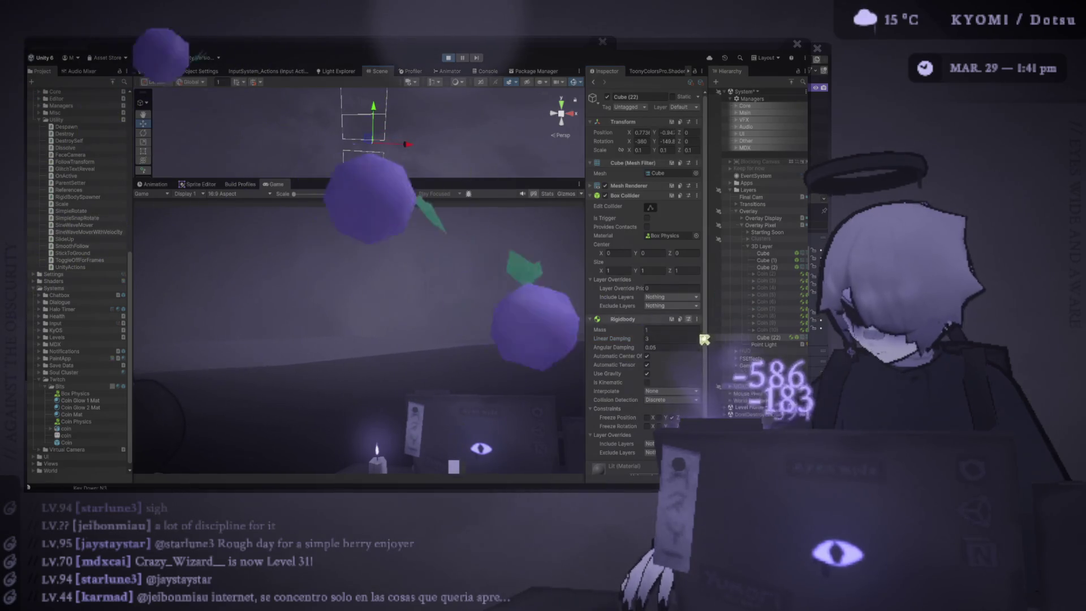
{"action": "left_click", "coordinate": [673, 338]}
{"action": "type", "text": "0"}
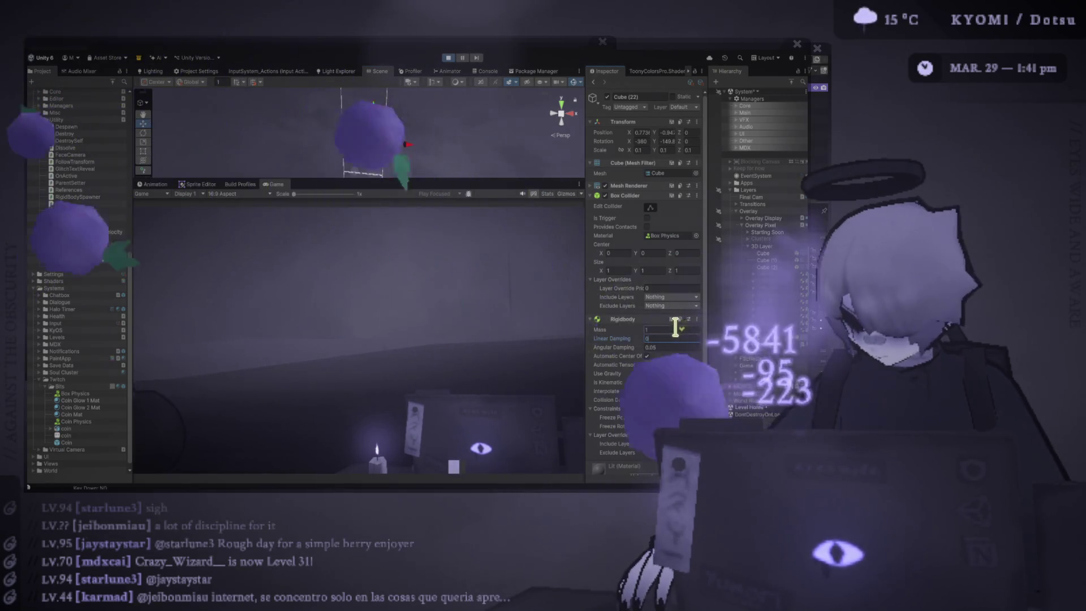
{"action": "key", "text": "Return"}
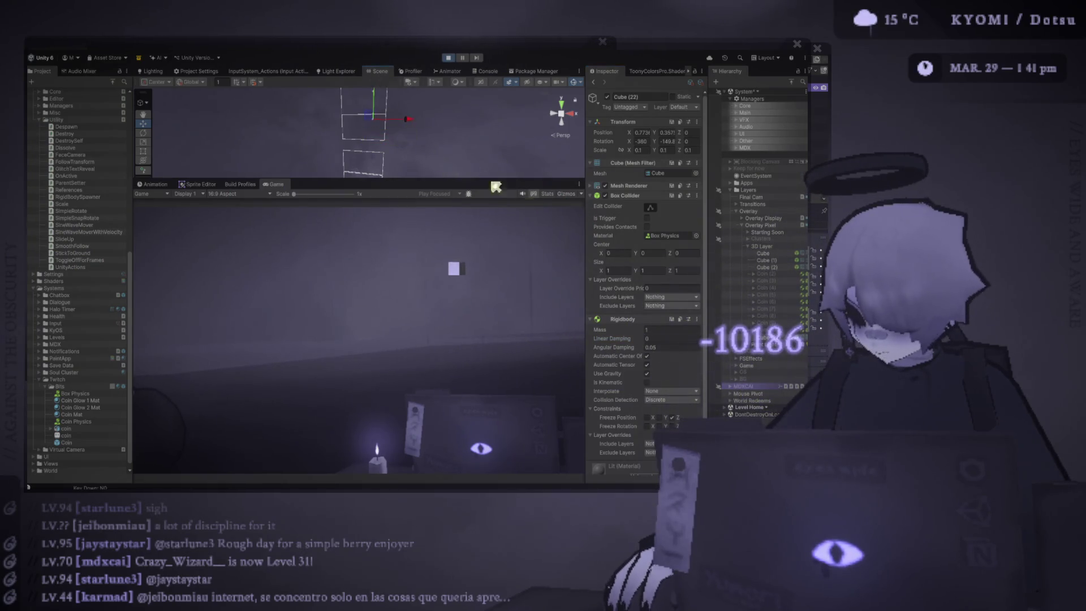
Give Cube (22) linear damping 0.2, mass 1000 and angular damping 1
{"action": "left_click", "coordinate": [672, 339]}
{"action": "type", "text": "0.2"}
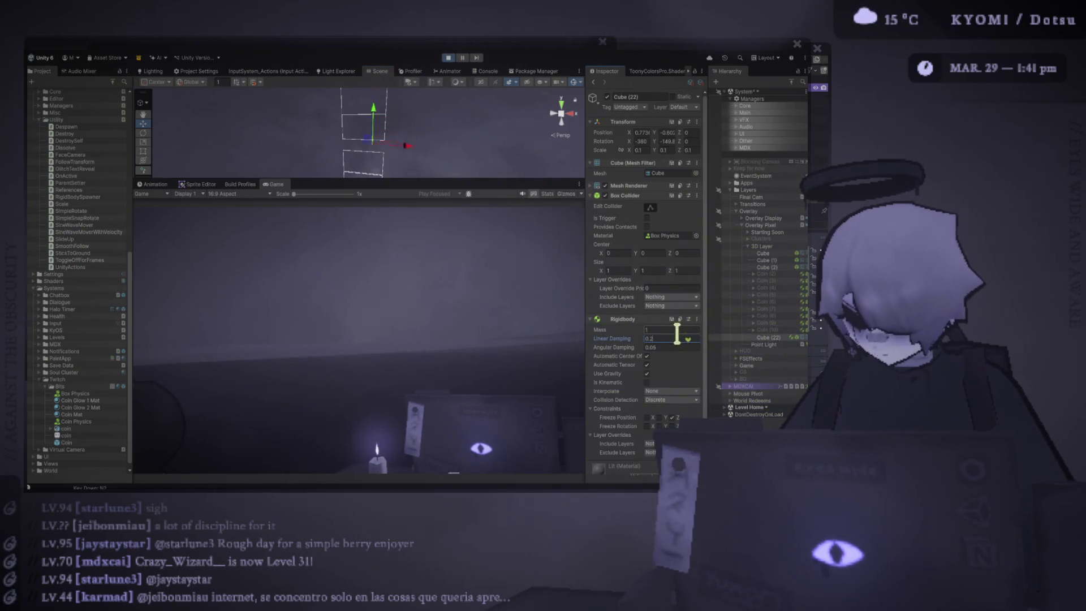
{"action": "left_click", "coordinate": [668, 330]}
{"action": "type", "text": "1000"}
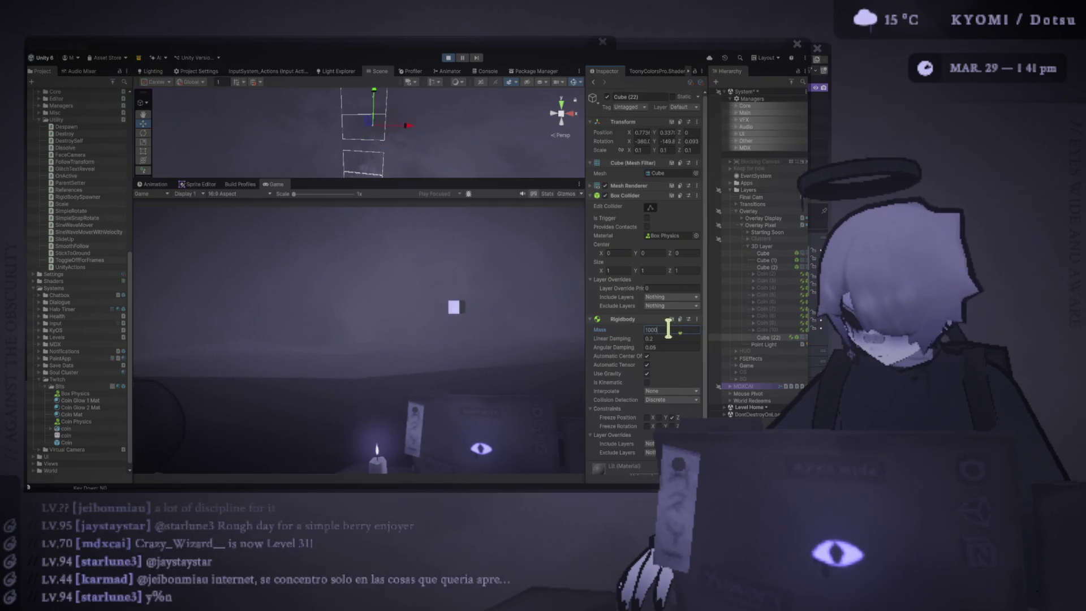
{"action": "left_click", "coordinate": [683, 347]}
{"action": "type", "text": "1"}
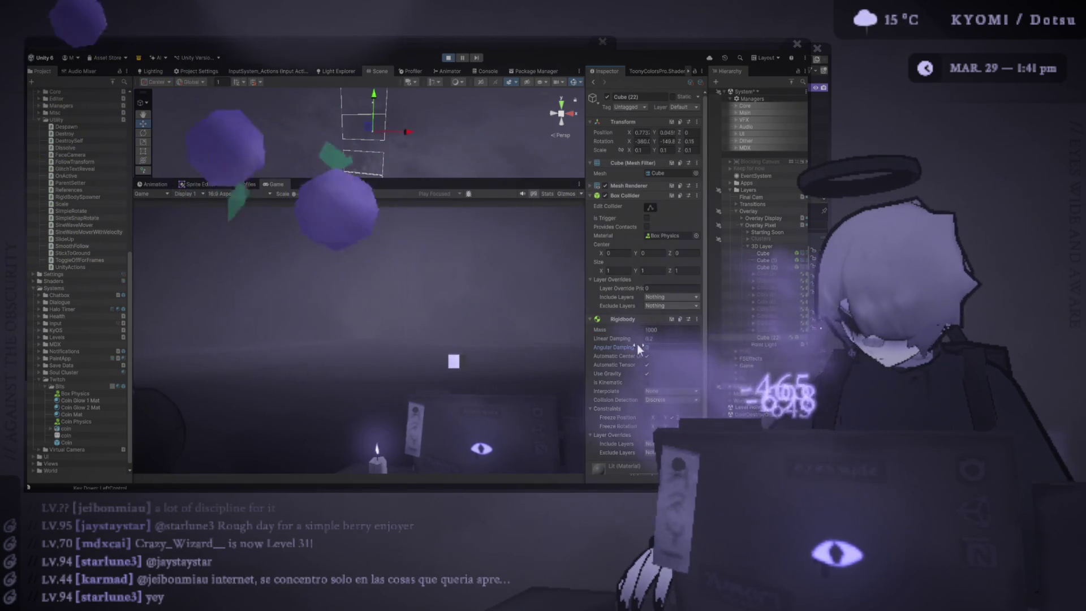
{"action": "left_click", "coordinate": [690, 331]}
{"action": "left_click", "coordinate": [672, 347]}
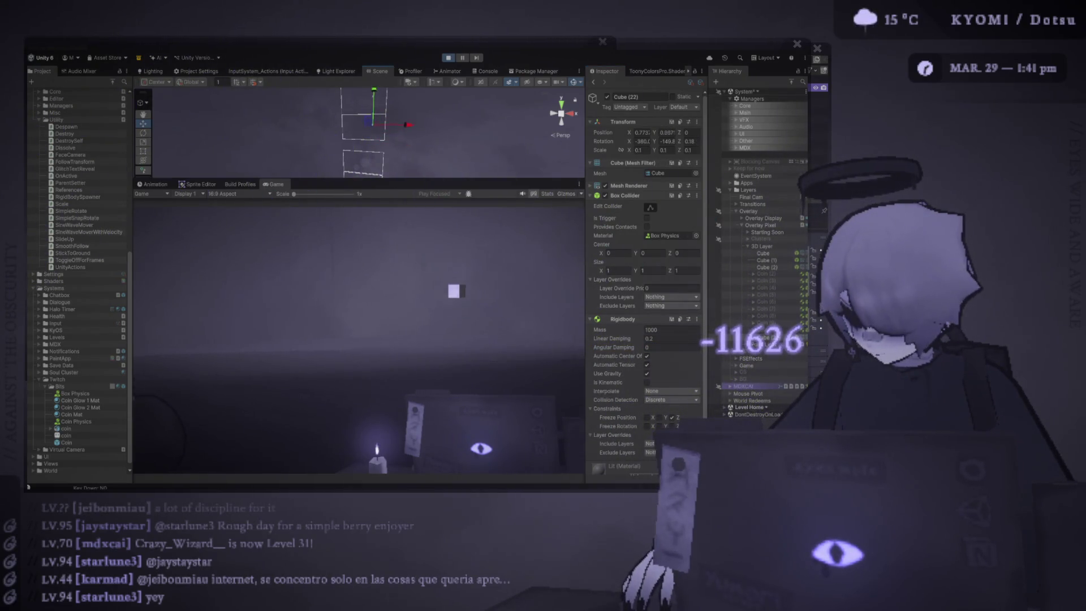
{"action": "left_click", "coordinate": [785, 340]}
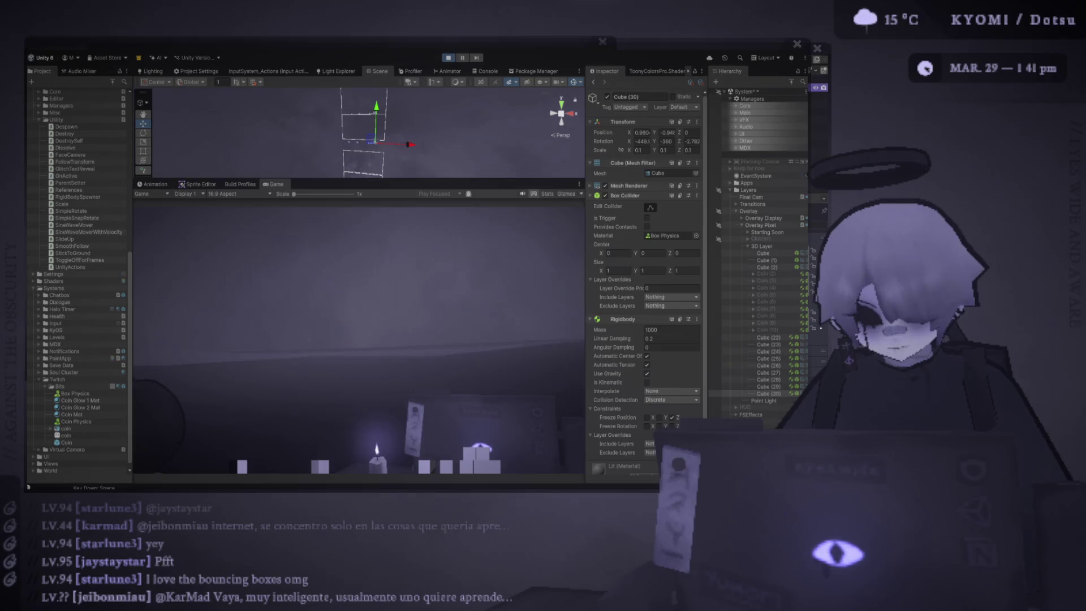
Let Cube (22) through Cube (30) fall and settle on the ground in Play mode
{"action": "key", "text": "o"}
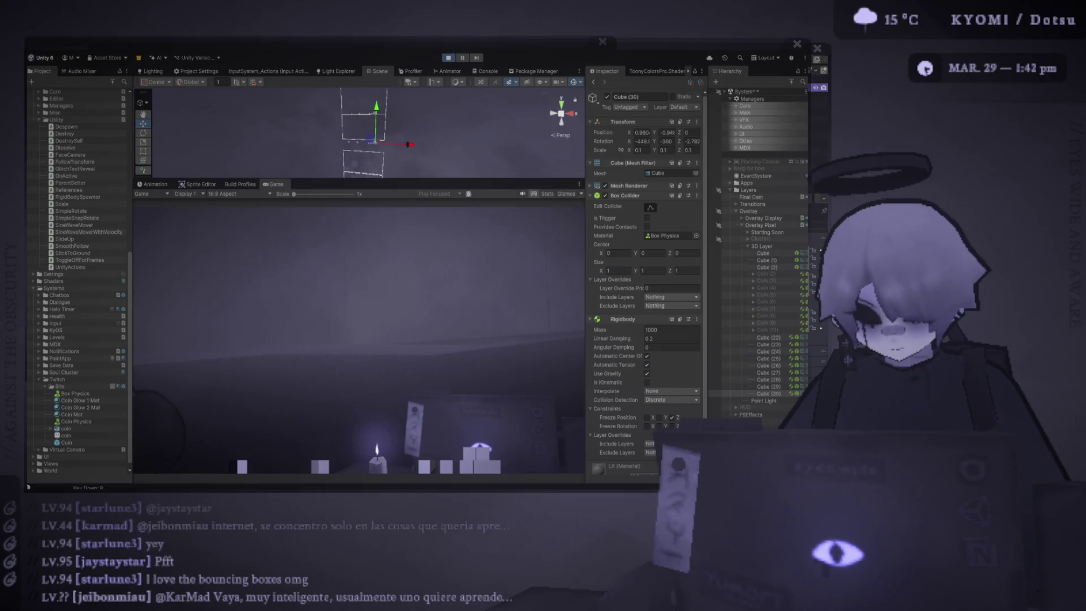
{"action": "key", "text": "t"}
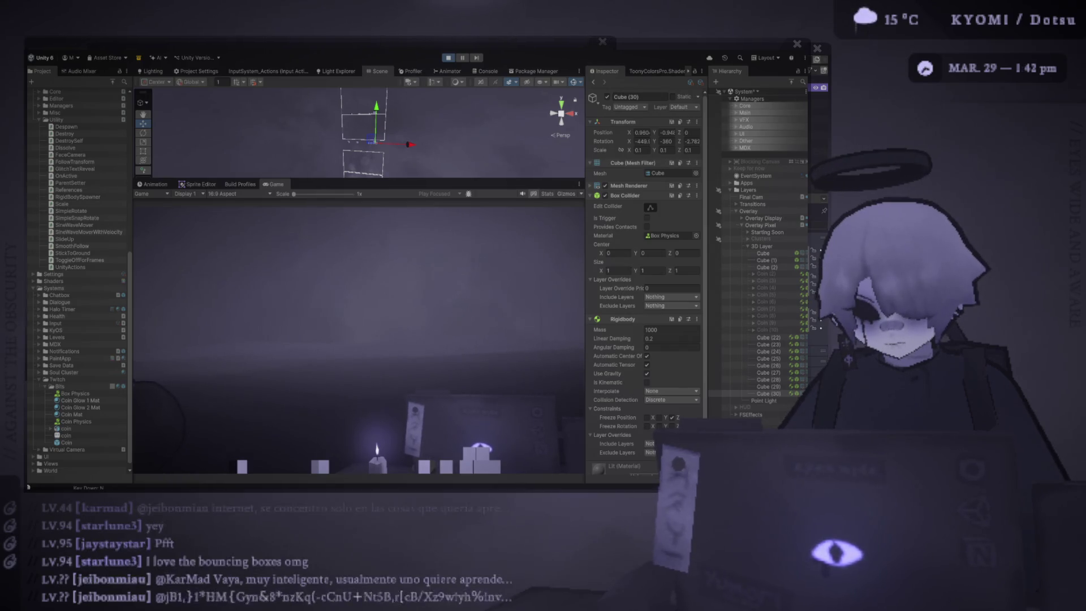
{"action": "key", "text": "slash"}
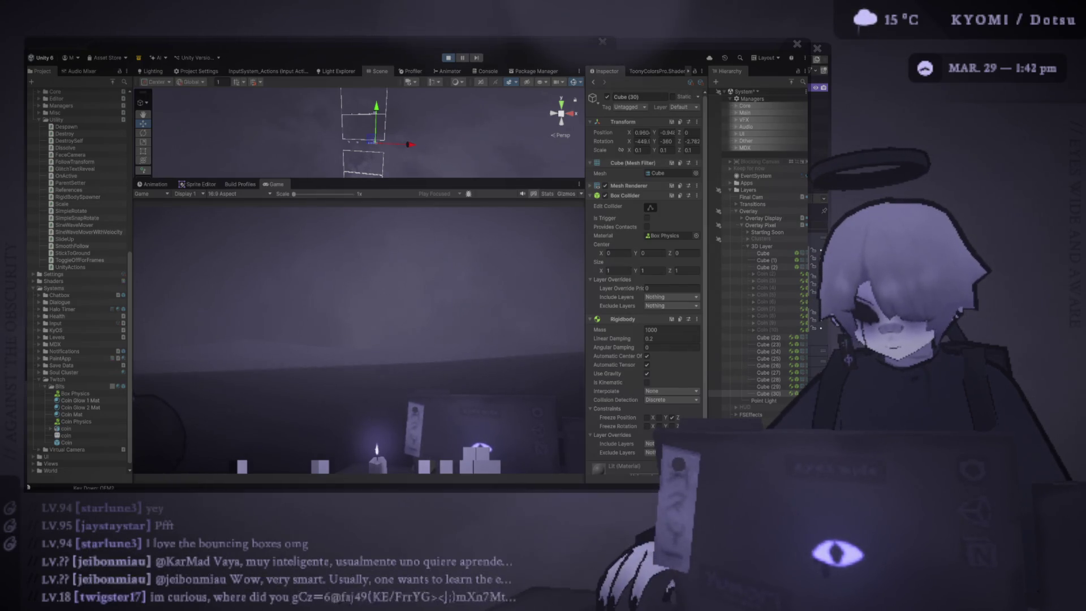
{"action": "key", "text": "Return"}
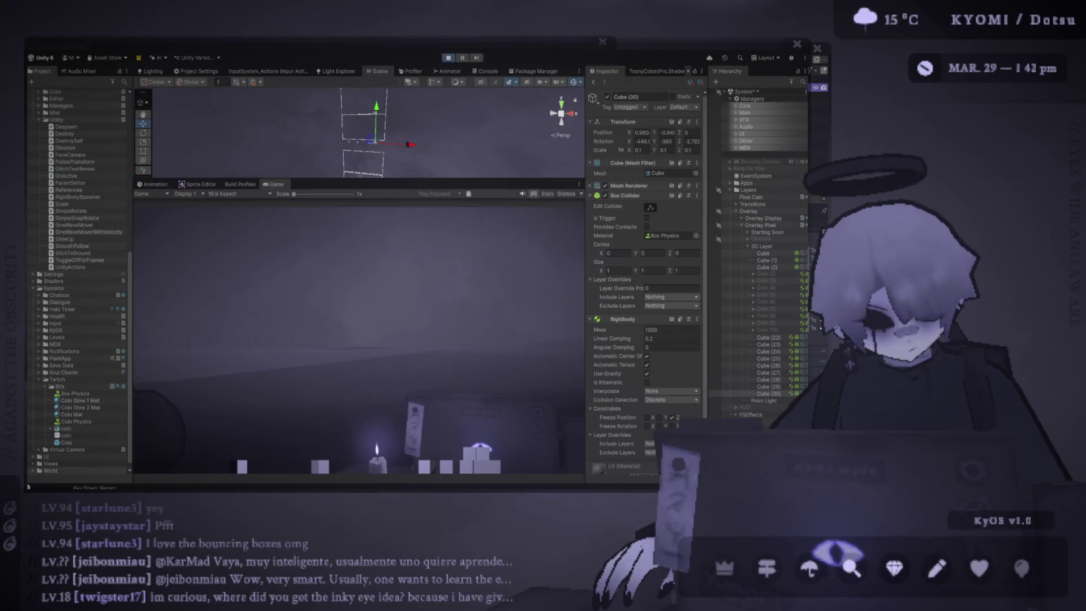
{"action": "key", "text": "Return"}
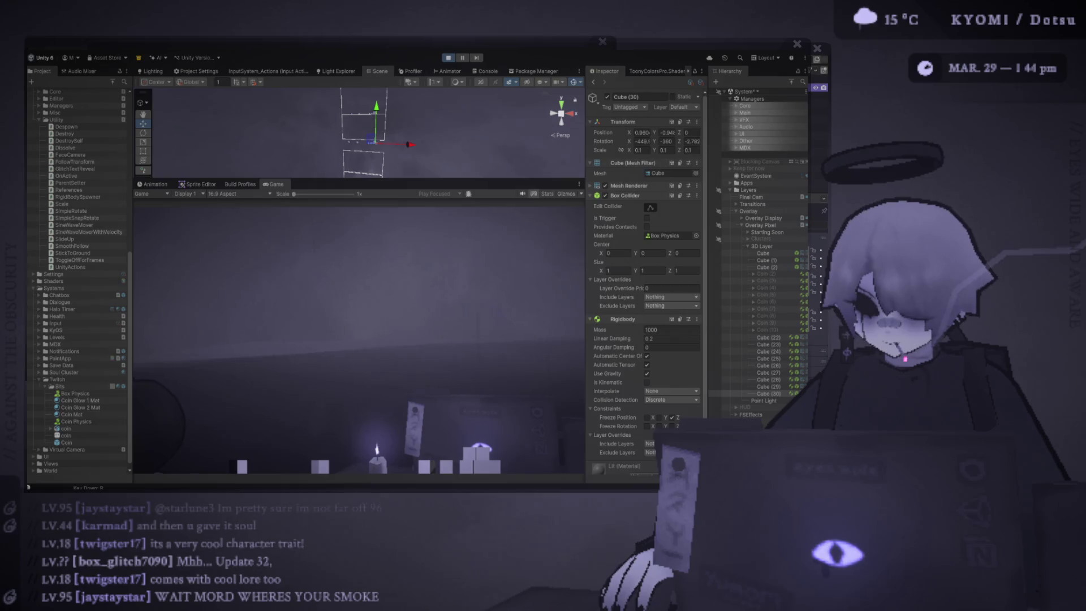
{"action": "key", "text": "r"}
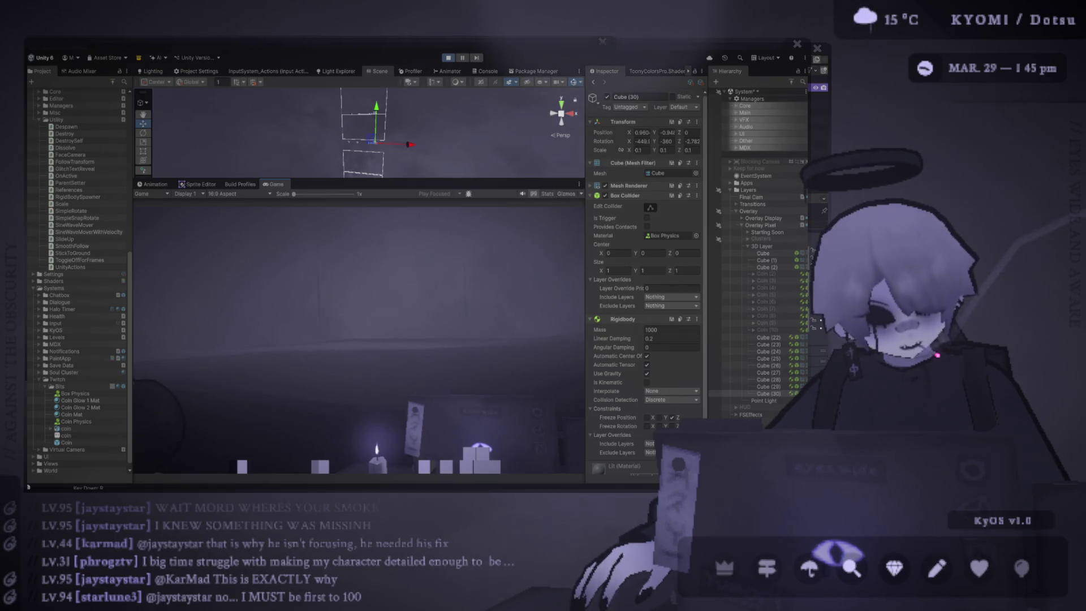
Enlarge the Scene view and duplicate the cube into Cube (31) through Cube (33)
{"action": "left_click_drag", "start_coordinate": [395, 183], "coordinate": [394, 219]}
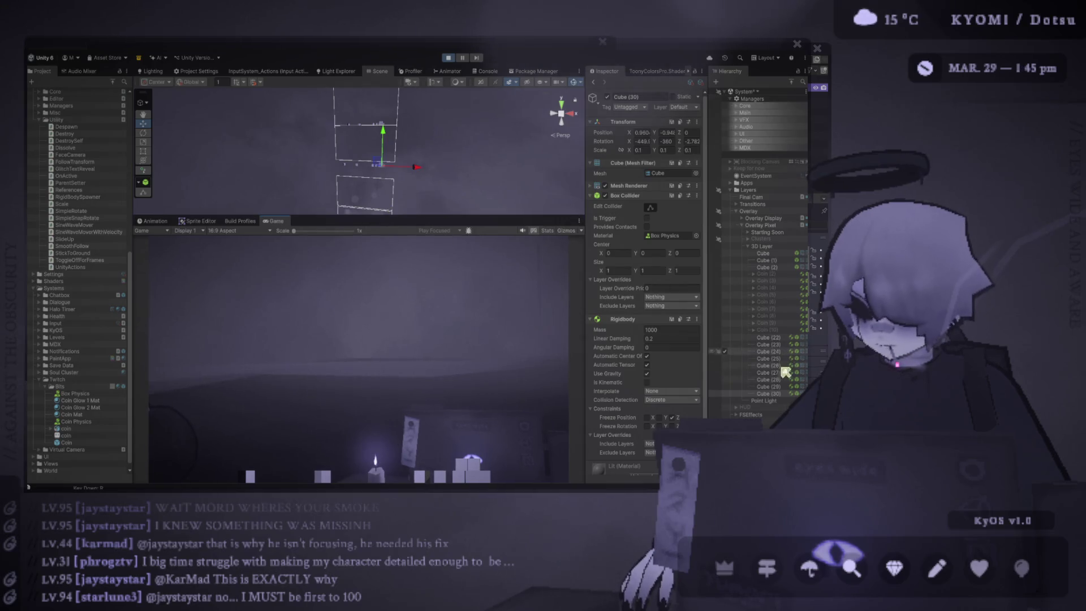
{"action": "key", "text": "ctrl+v"}
{"action": "key", "text": "ctrl+v"}
{"action": "key", "text": "ctrl+v"}
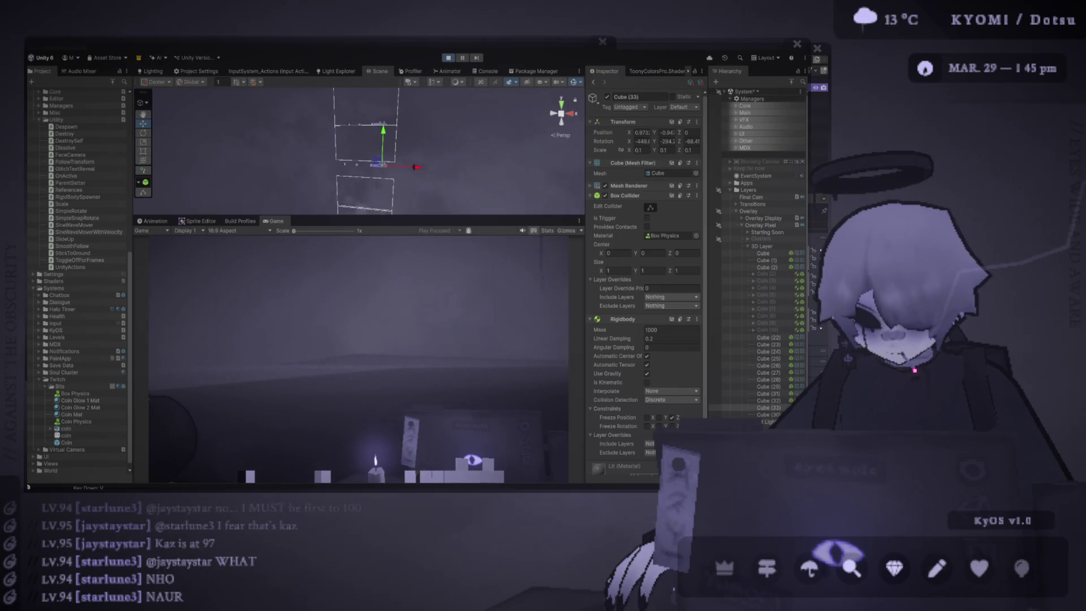
{"action": "key", "text": "space"}
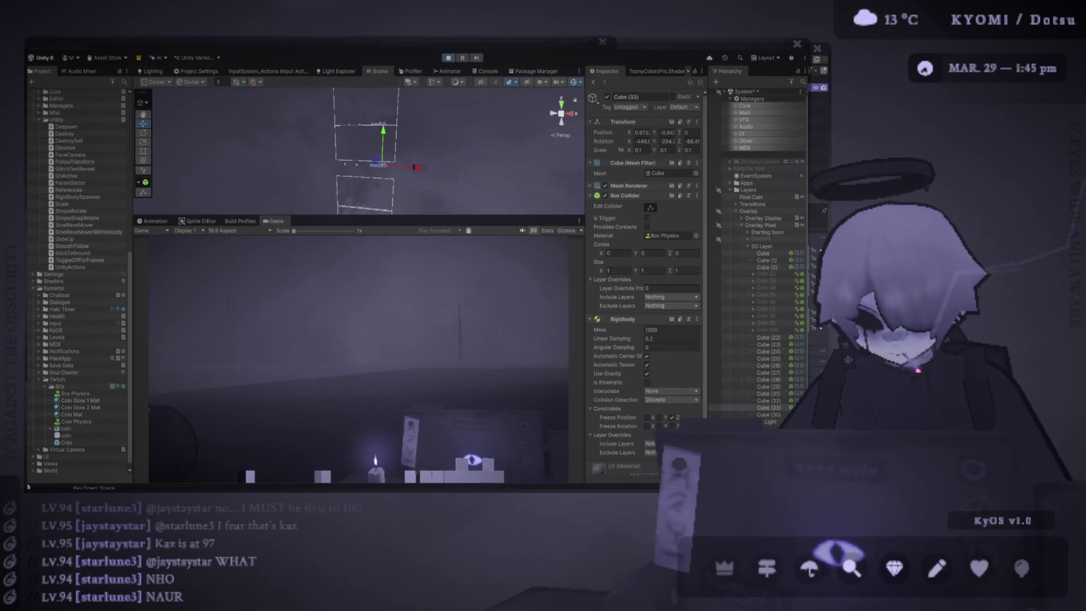
{"action": "key", "text": "f"}
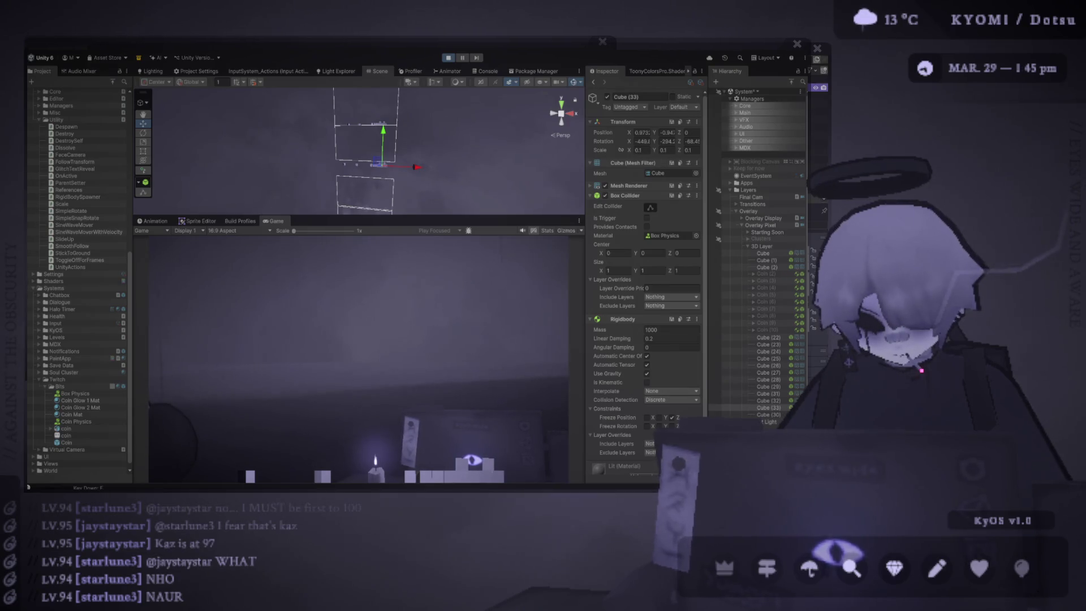
{"action": "key", "text": "n"}
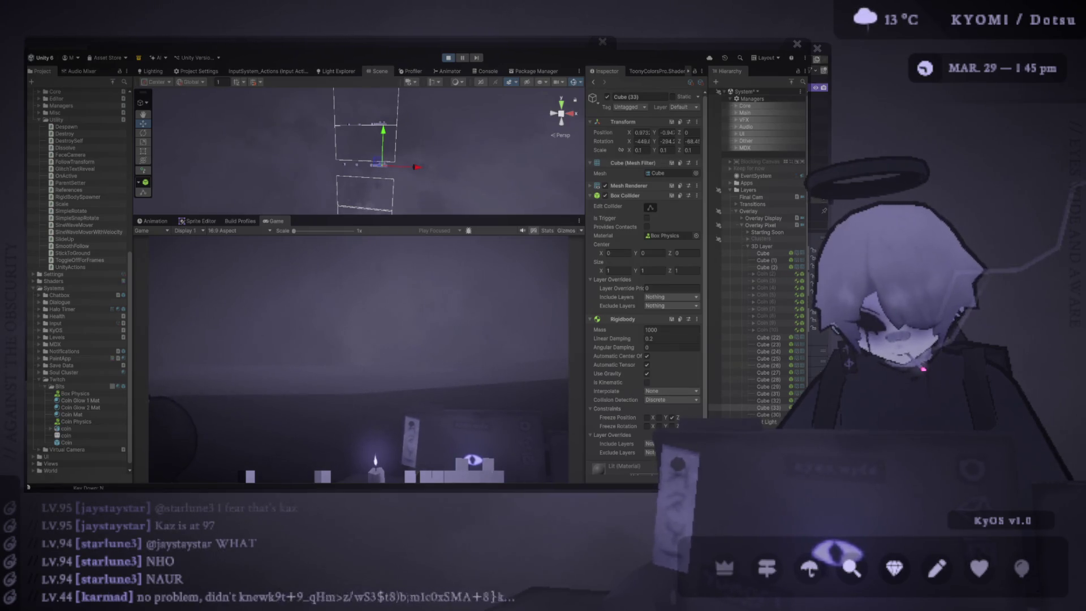
{"action": "key", "text": "space"}
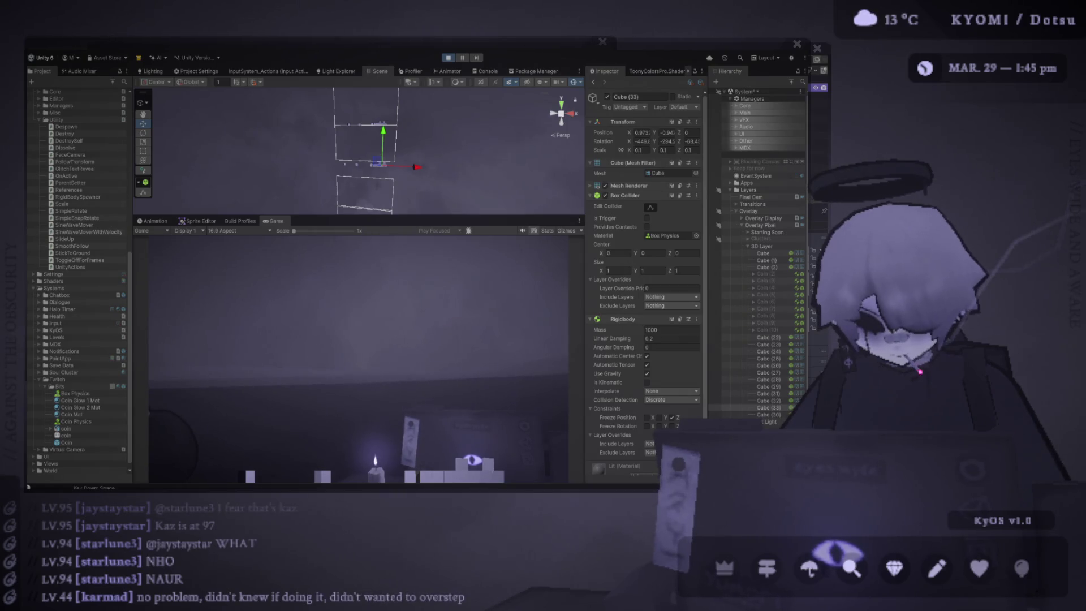
{"action": "key", "text": "BackSpace"}
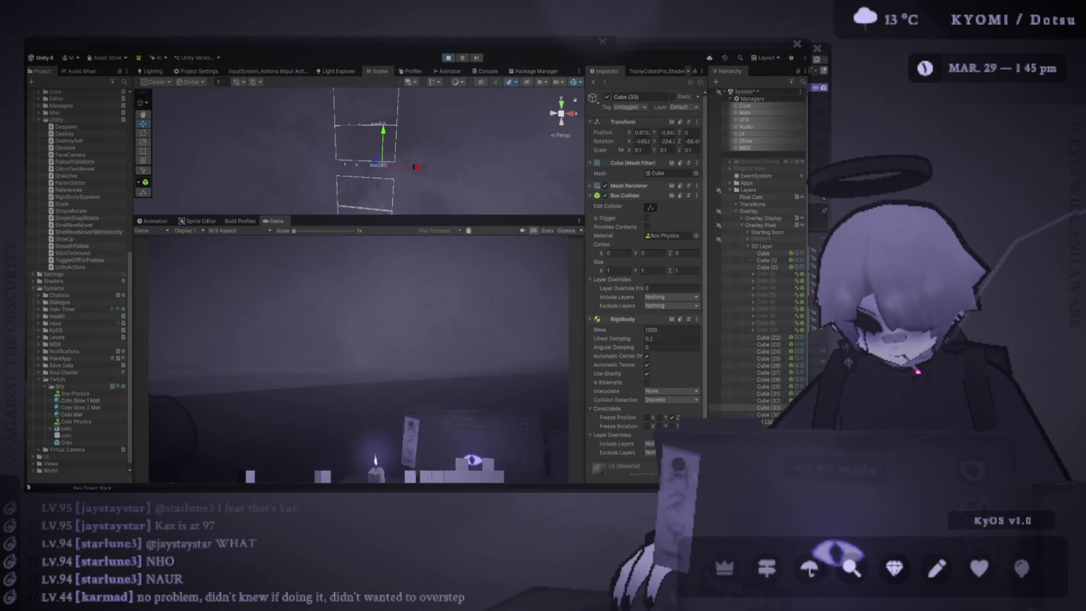
{"action": "key", "text": "Return"}
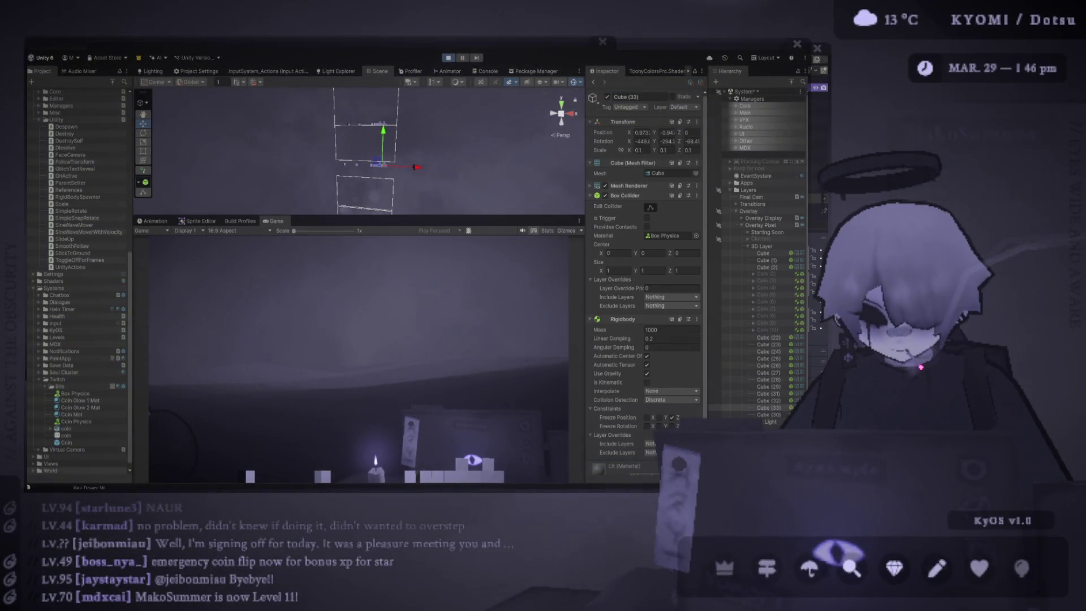
{"action": "key", "text": "space"}
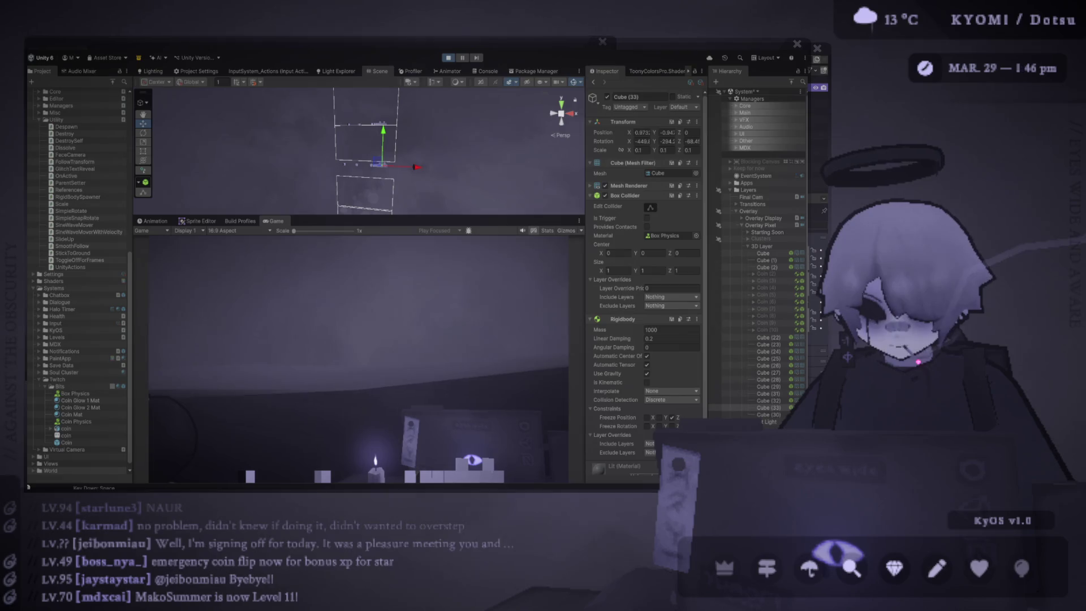
{"action": "key", "text": "BackSpace"}
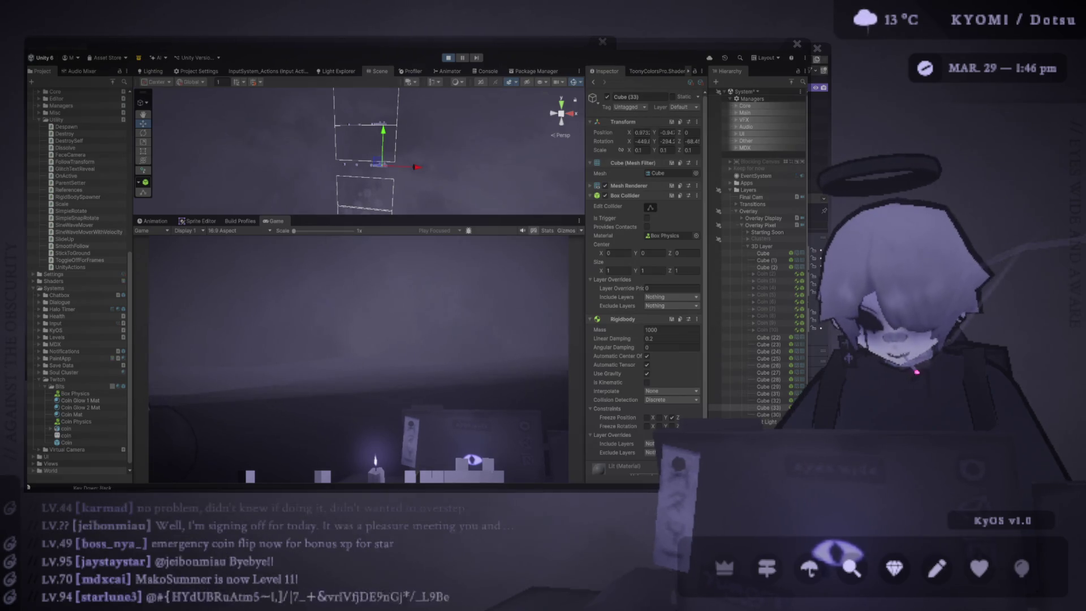
Orbit the Scene view to frame the whole play area and fallen cubes from the front
{"action": "key", "text": "w"}
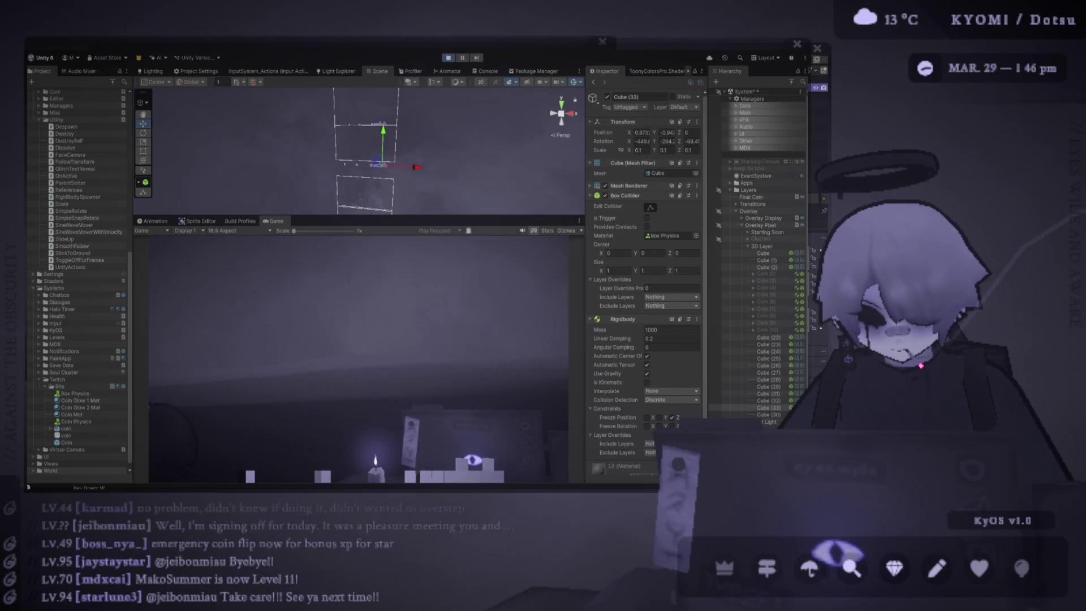
{"action": "key", "text": "Return"}
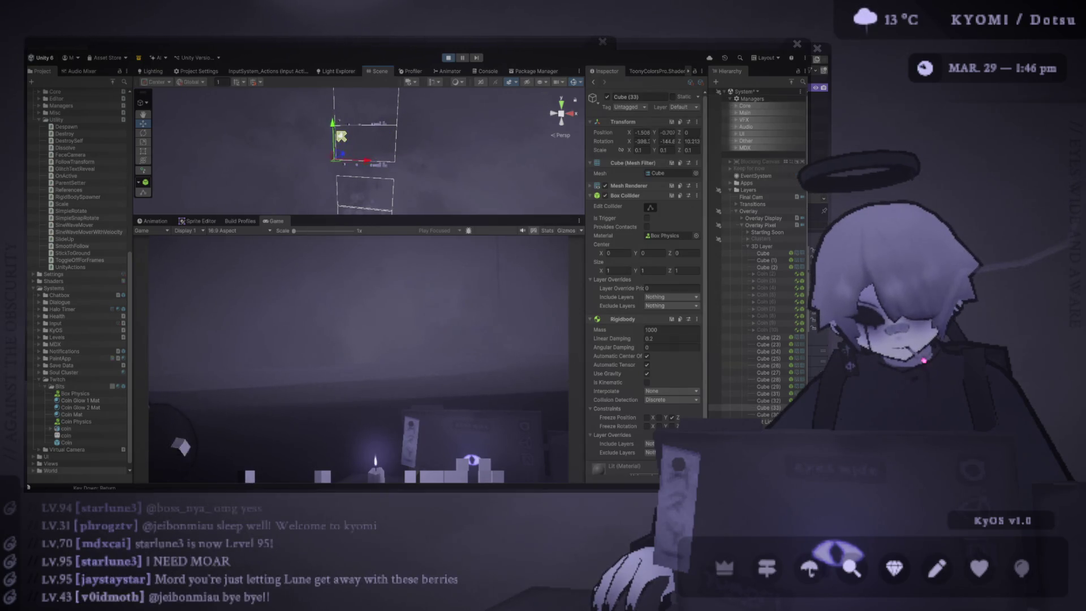
{"action": "mouse_move", "coordinate": [362, 141]}
{"action": "left_mouse_down"}
{"action": "mouse_move", "coordinate": [318, 121]}
{"action": "mouse_move", "coordinate": [321, 140]}
{"action": "left_mouse_up"}
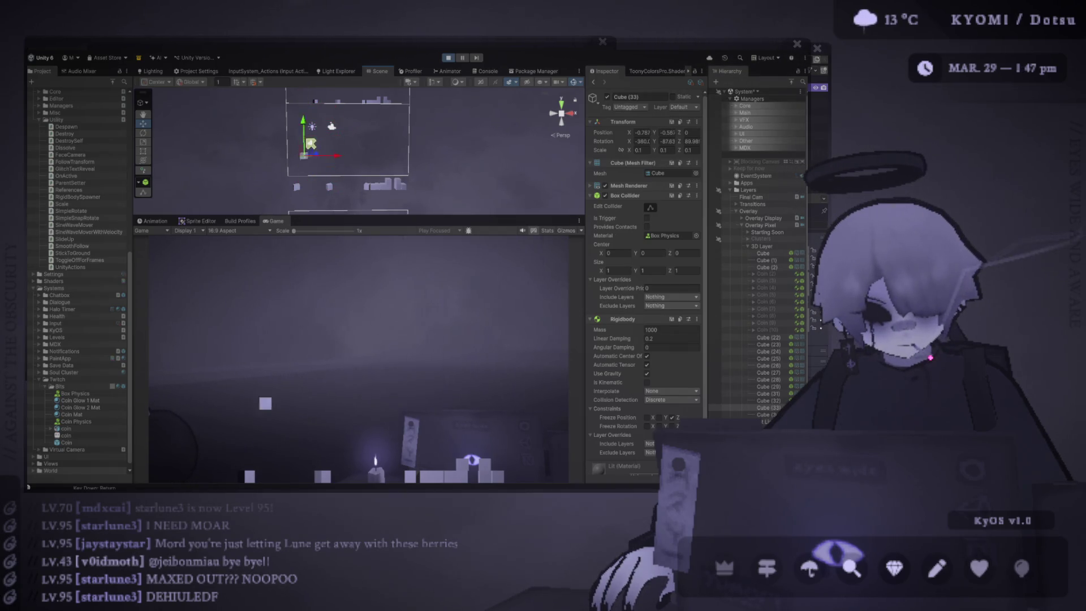
Reselect Cube (33) and duplicate it to drop more cubes
{"action": "left_click", "coordinate": [725, 407]}
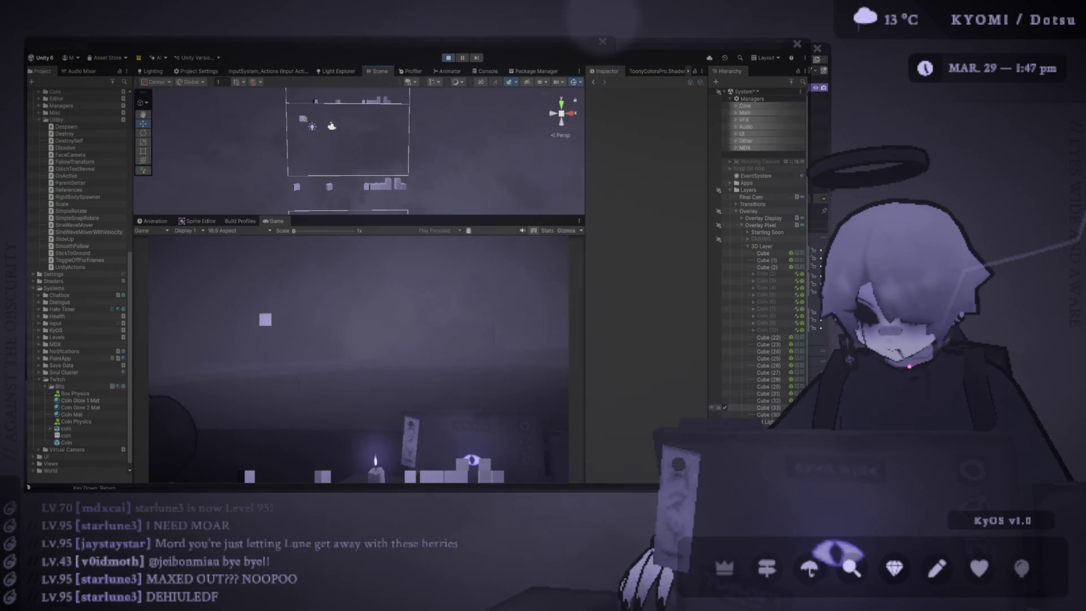
{"action": "left_click", "coordinate": [306, 149]}
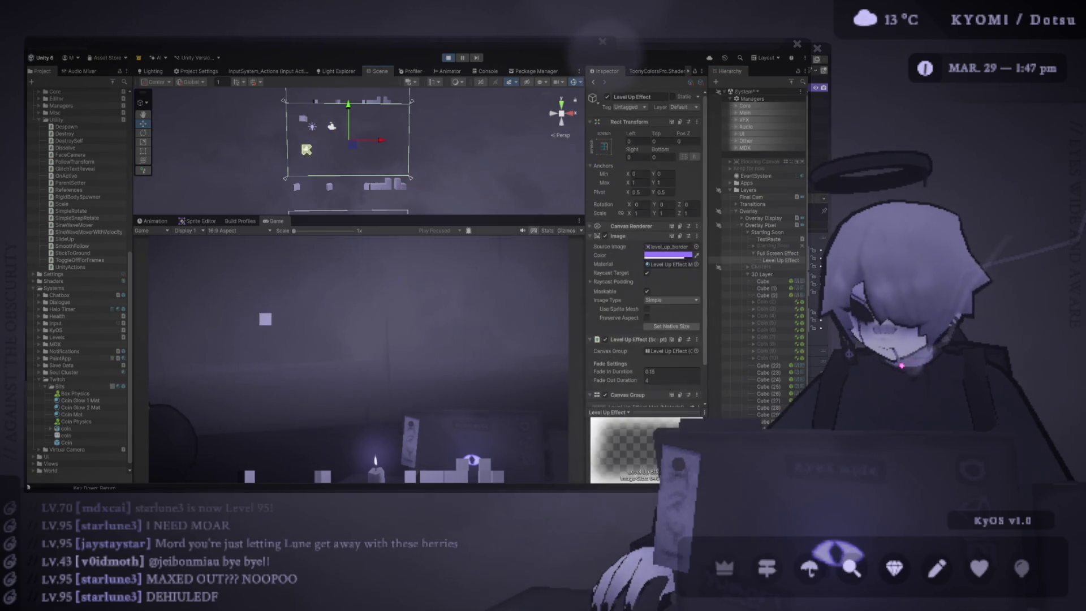
{"action": "left_click", "coordinate": [309, 145]}
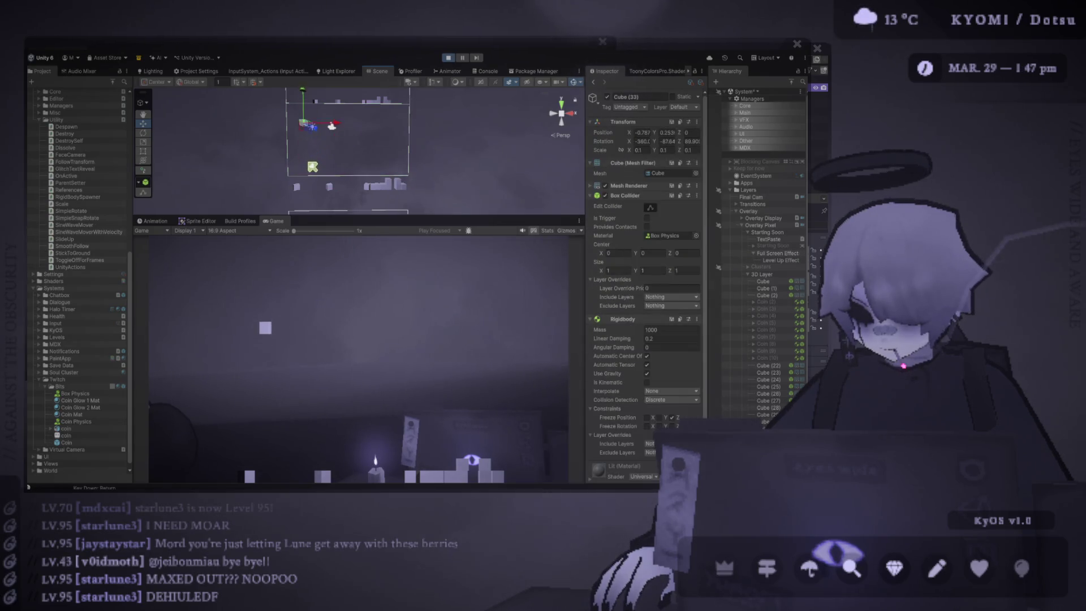
{"action": "key", "text": "v"}
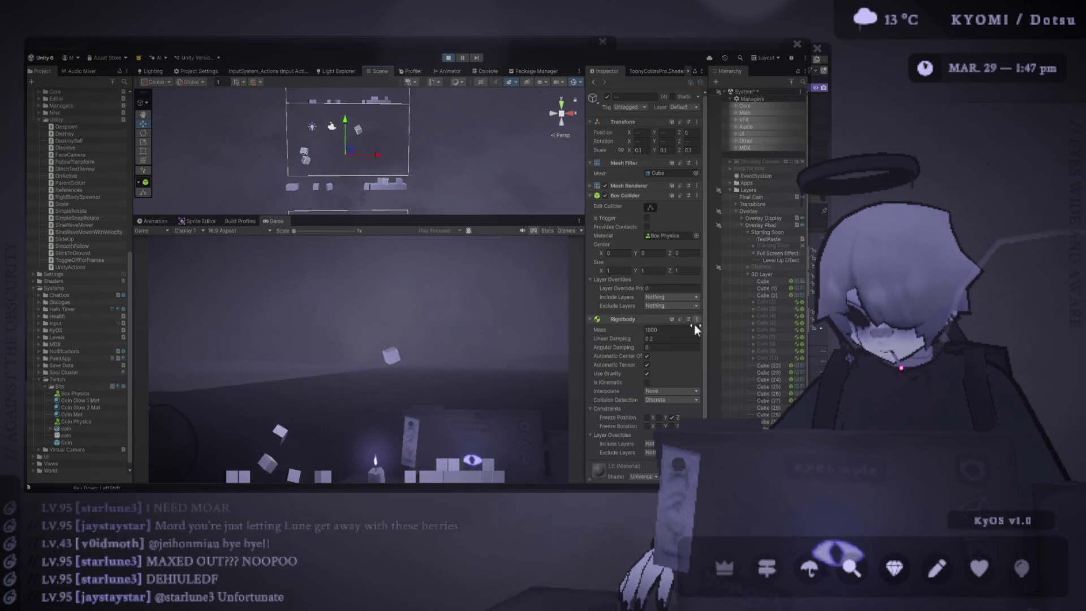
Confirm the cubes' linear damping value and stop the play test
{"action": "left_click", "coordinate": [673, 338]}
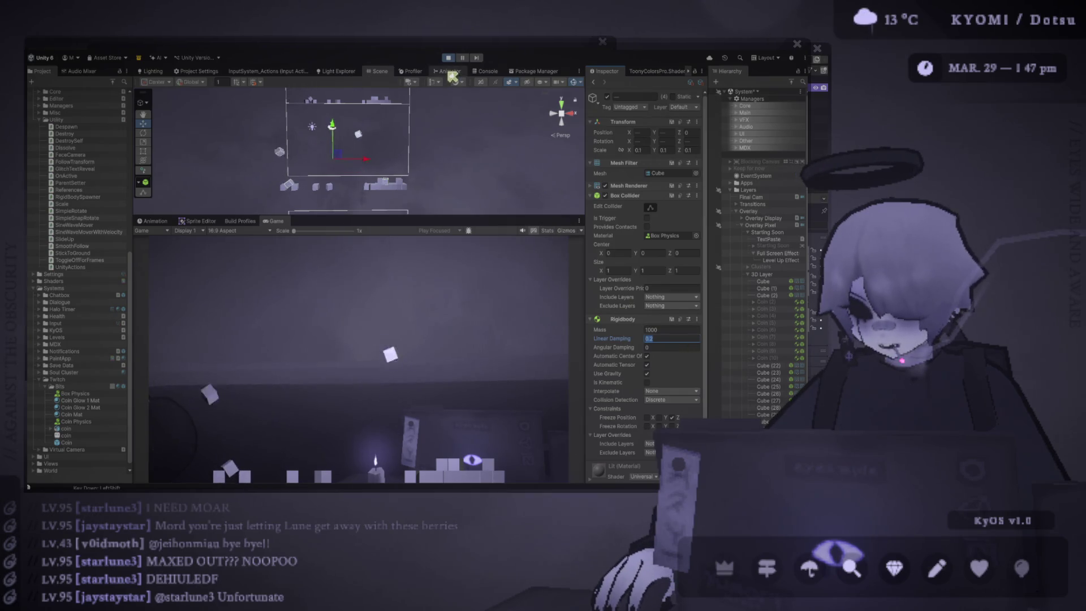
{"action": "key", "text": "Return"}
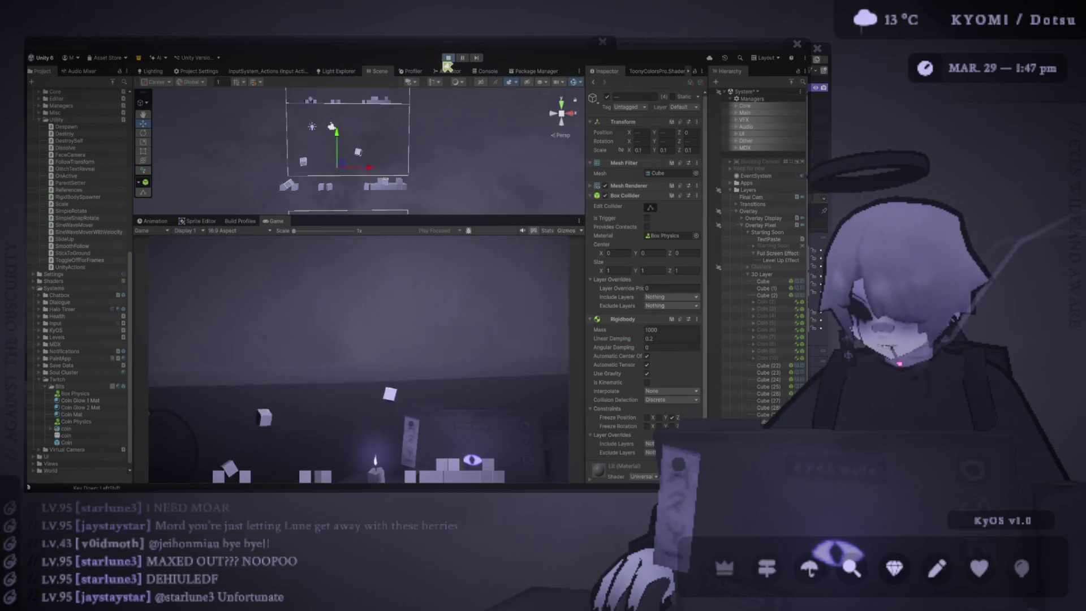
{"action": "left_click", "coordinate": [448, 58]}
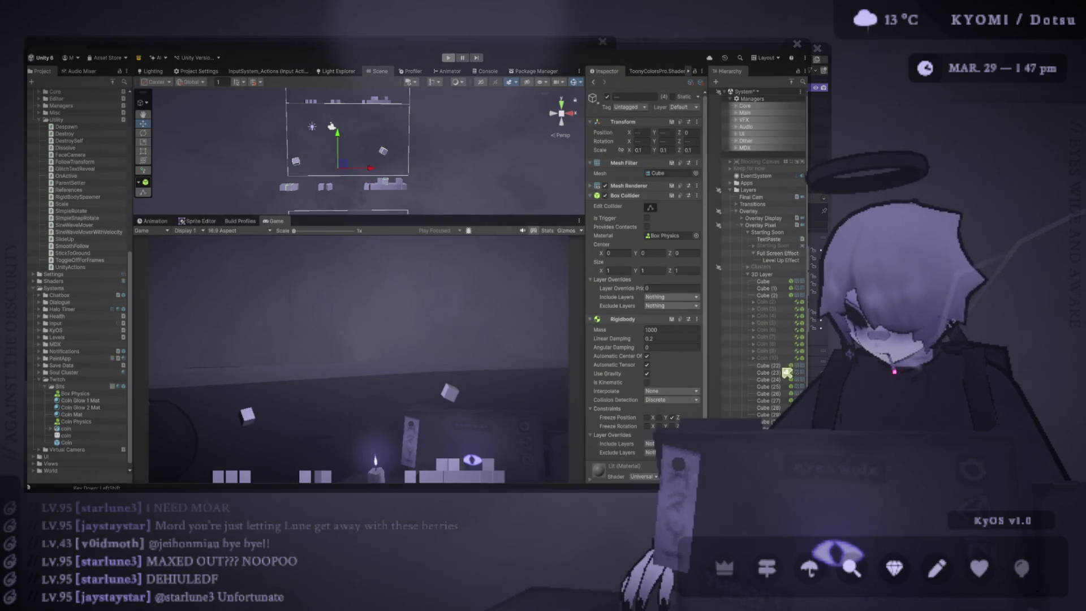
{"action": "left_click", "coordinate": [778, 249]}
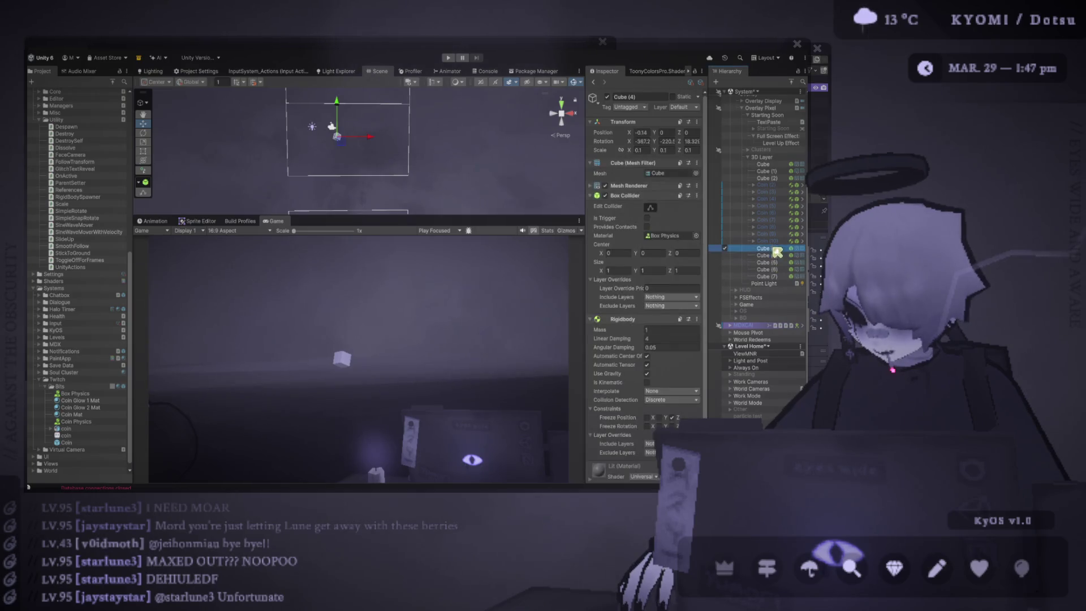
{"action": "left_click", "coordinate": [770, 276], "text": "shift"}
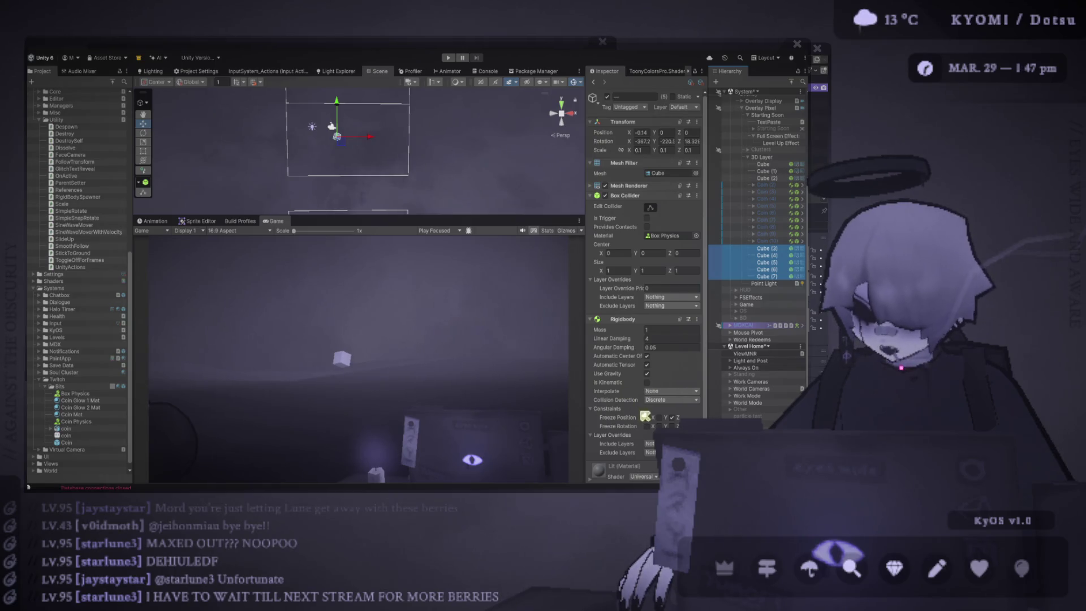
{"action": "left_click", "coordinate": [647, 373]}
{"action": "scroll", "coordinate": [613, 403], "scroll_direction": "down", "scroll_amount": 2}
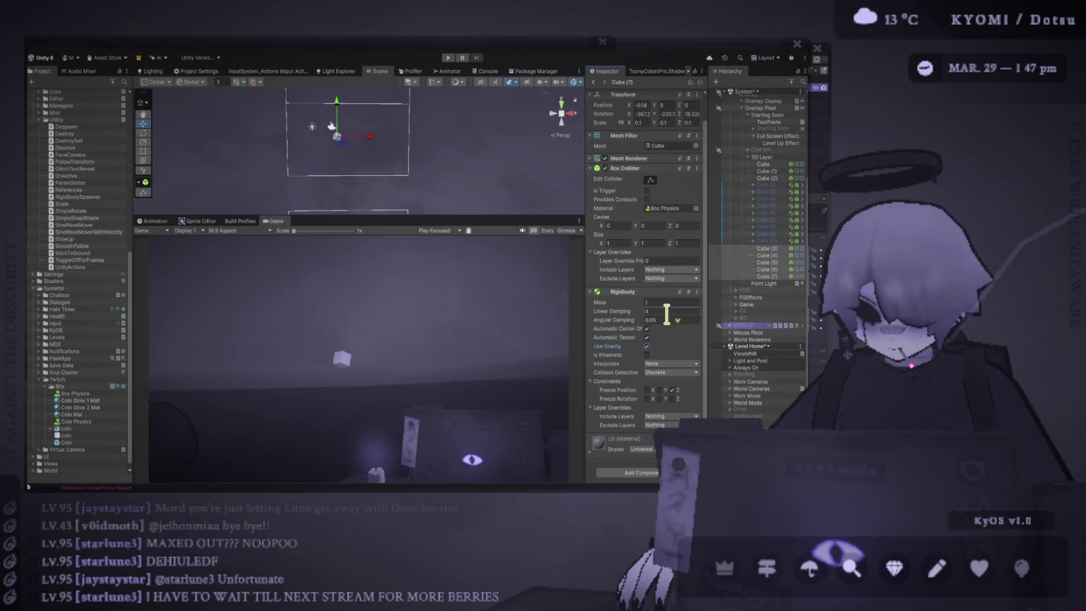
{"action": "left_click", "coordinate": [675, 319]}
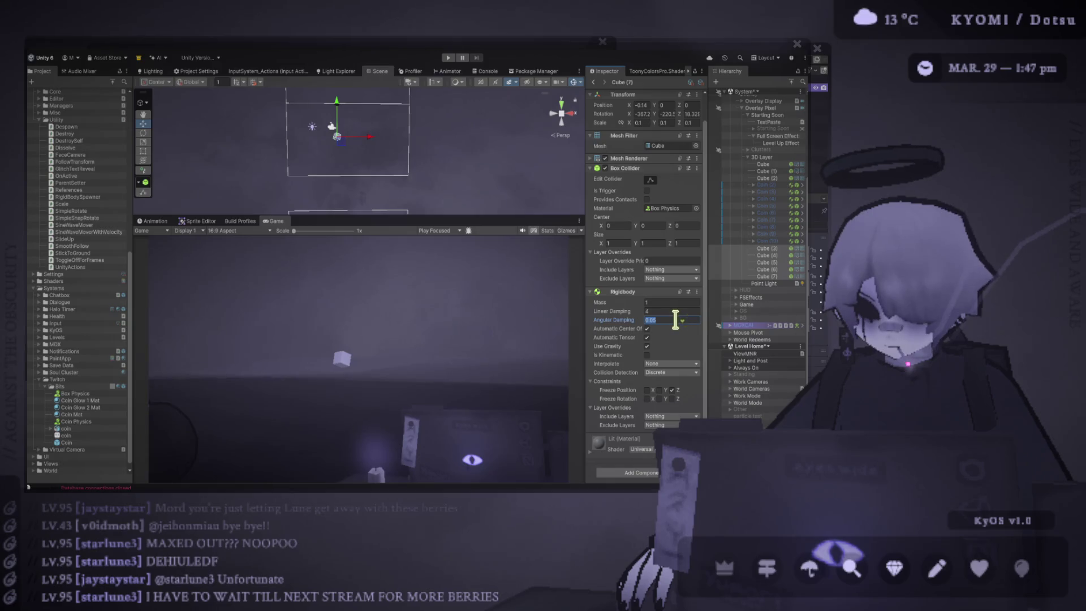
{"action": "key", "text": "Return"}
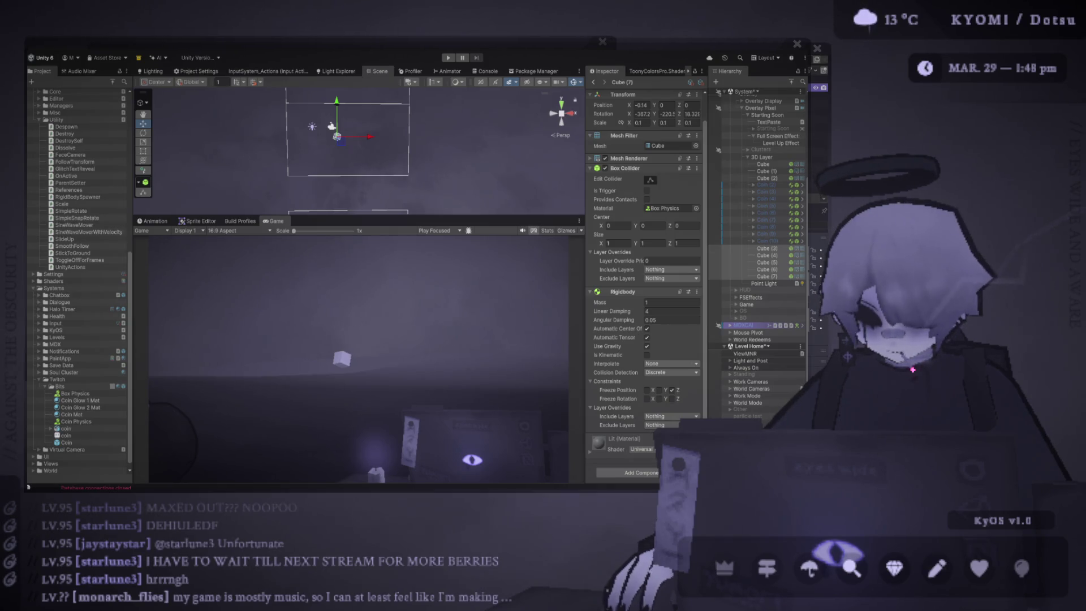
Slide the cube left along X to -0.169, then select Cube (3) through Cube (7)
{"action": "left_click", "coordinate": [671, 320]}
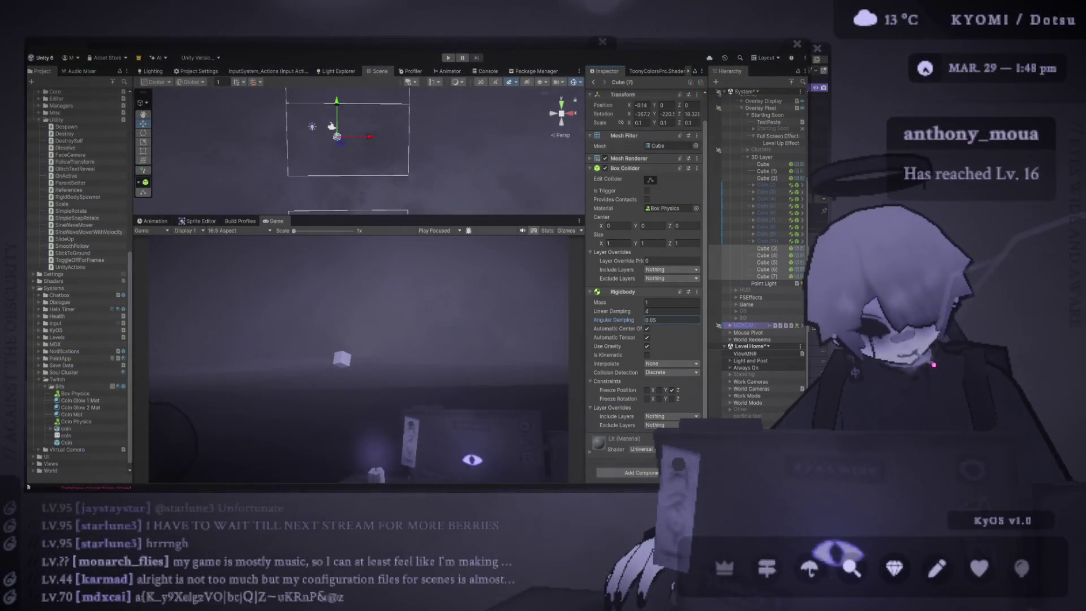
{"action": "key", "text": "alt+Tab"}
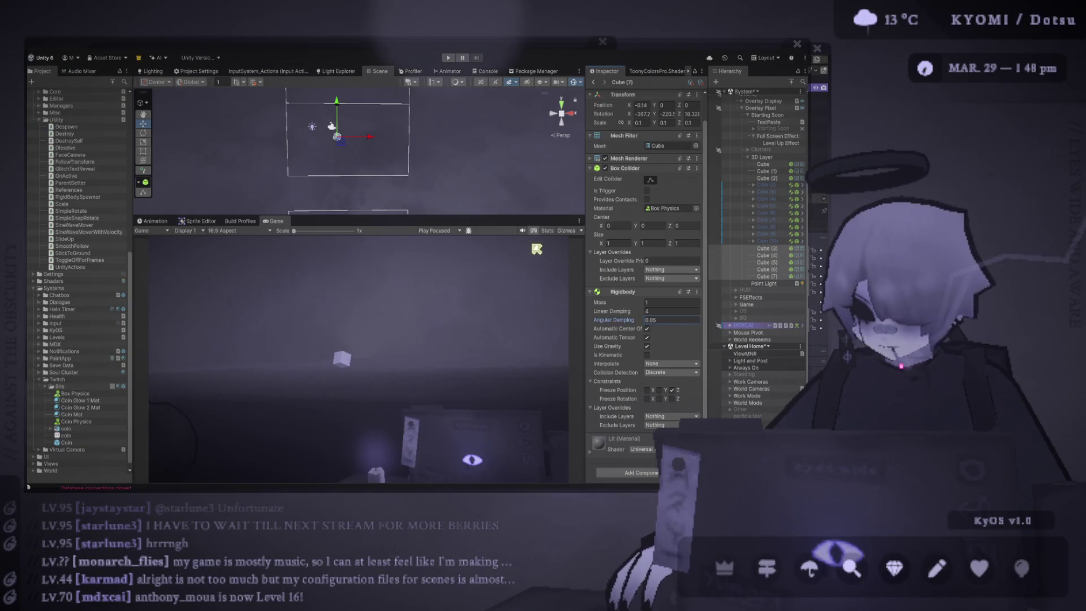
{"action": "mouse_move", "coordinate": [375, 141]}
{"action": "left_mouse_down"}
{"action": "mouse_move", "coordinate": [394, 146]}
{"action": "mouse_move", "coordinate": [385, 154]}
{"action": "left_mouse_up"}
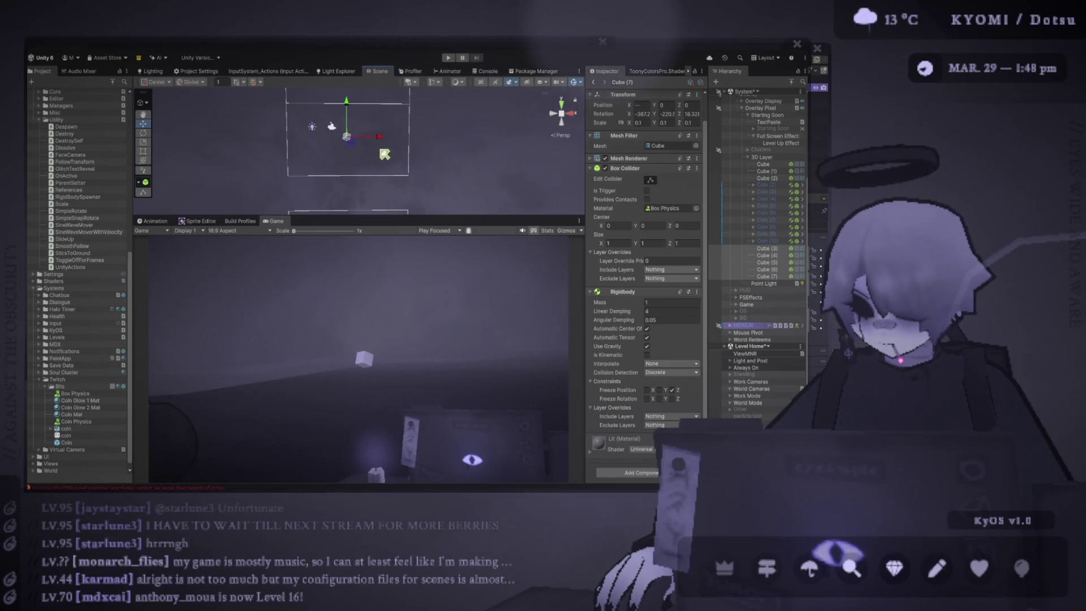
{"action": "left_click_drag", "start_coordinate": [391, 145], "coordinate": [379, 141]}
{"action": "left_click", "coordinate": [776, 250], "text": "shift"}
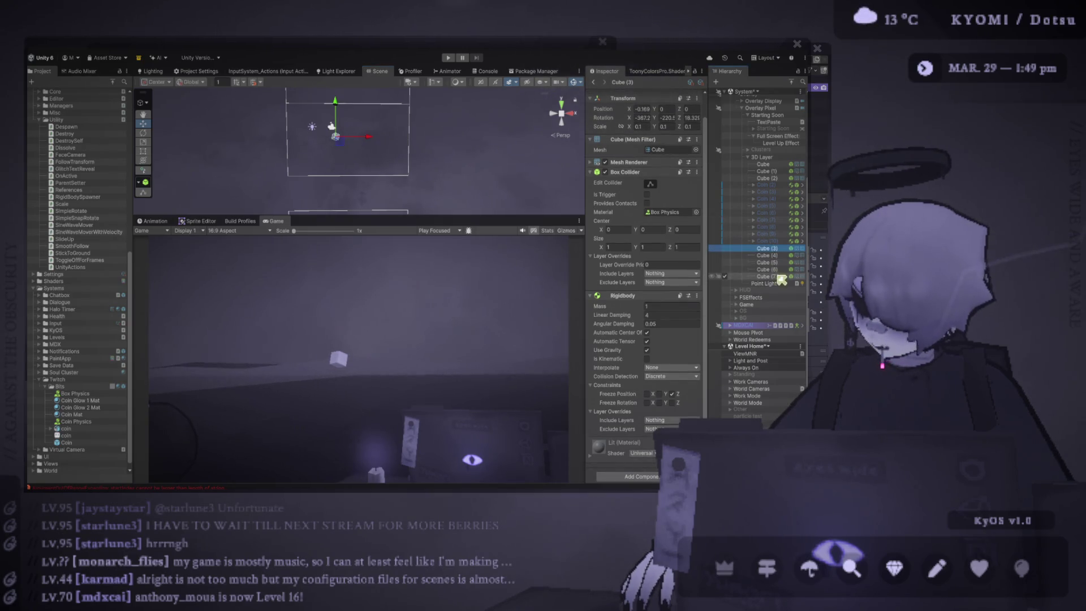
Delete Cube (4) through Cube (7), keeping only Cube (3)
{"action": "left_click", "coordinate": [780, 255], "text": "shift"}
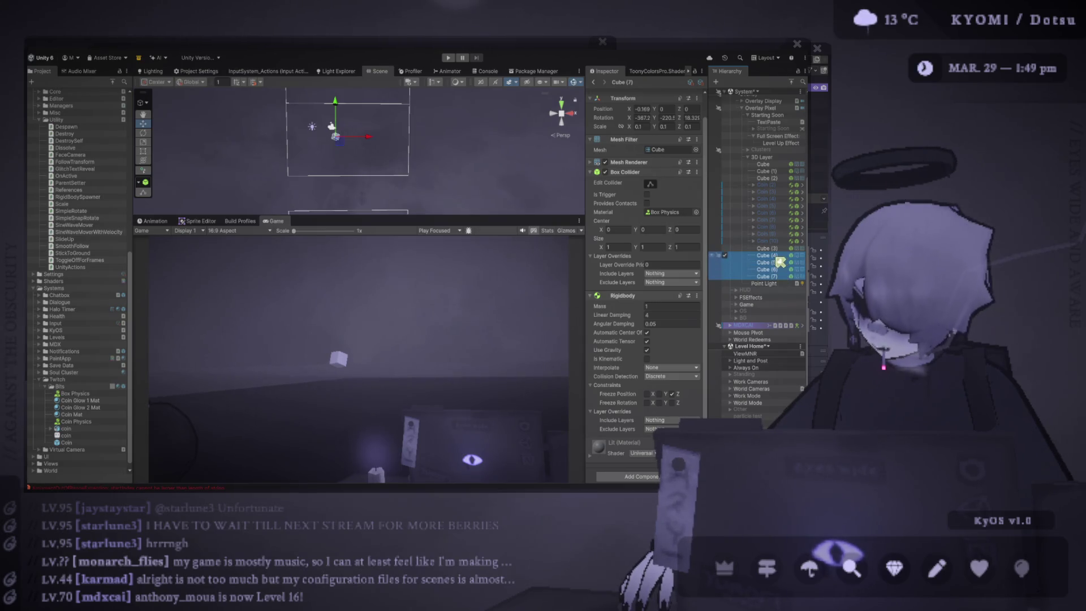
{"action": "key", "text": "Delete"}
{"action": "left_click", "coordinate": [773, 252]}
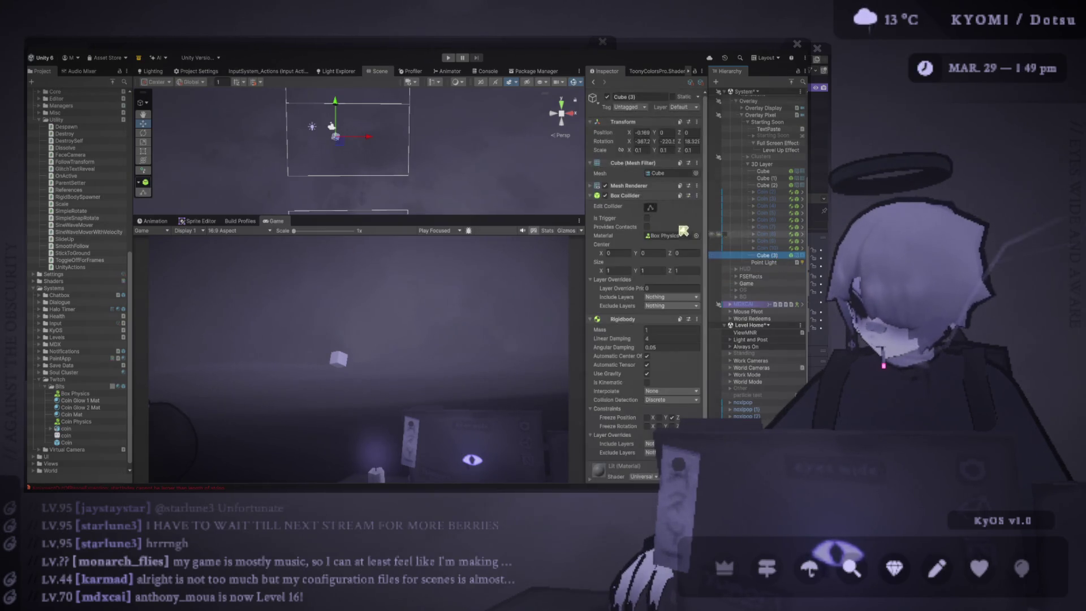
Give Cube (3) a Rigidbody mass of 100 and linear damping of 0.2
{"action": "left_click", "coordinate": [666, 329]}
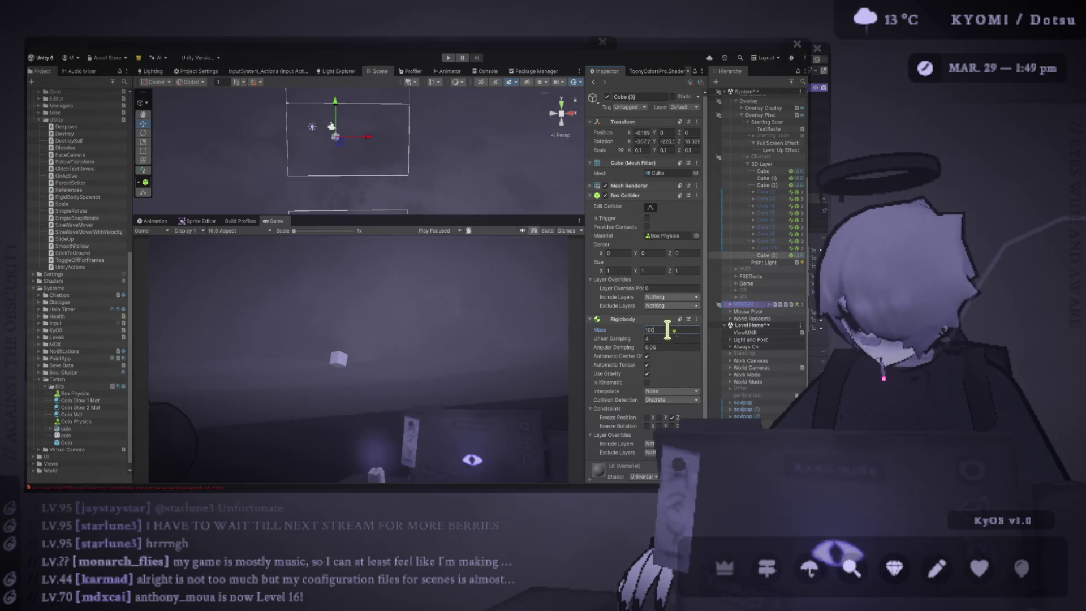
{"action": "key", "text": "Tab"}
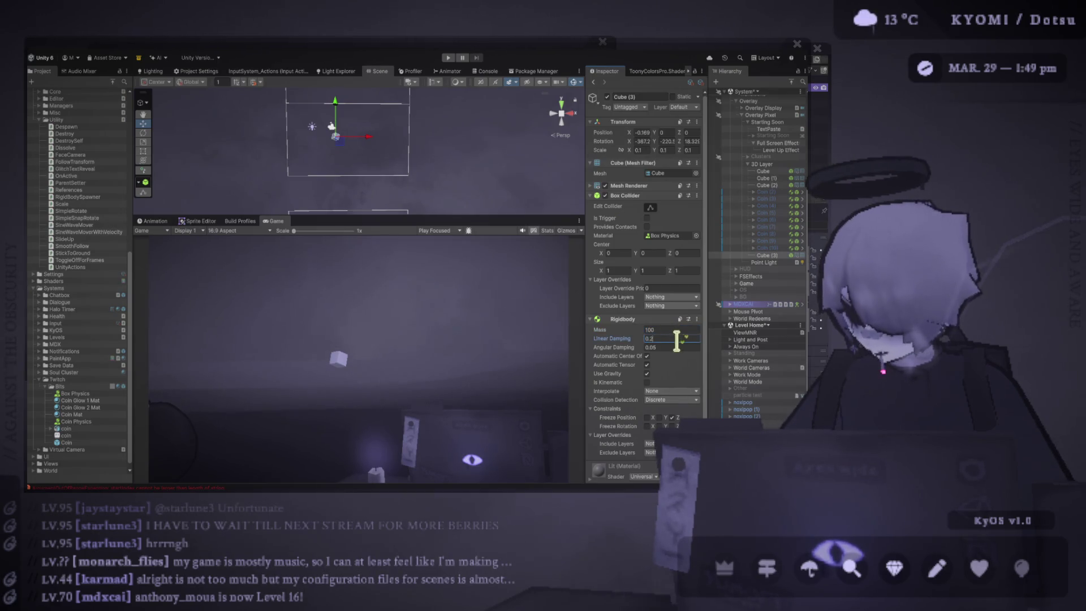
{"action": "type", "text": "0.2"}
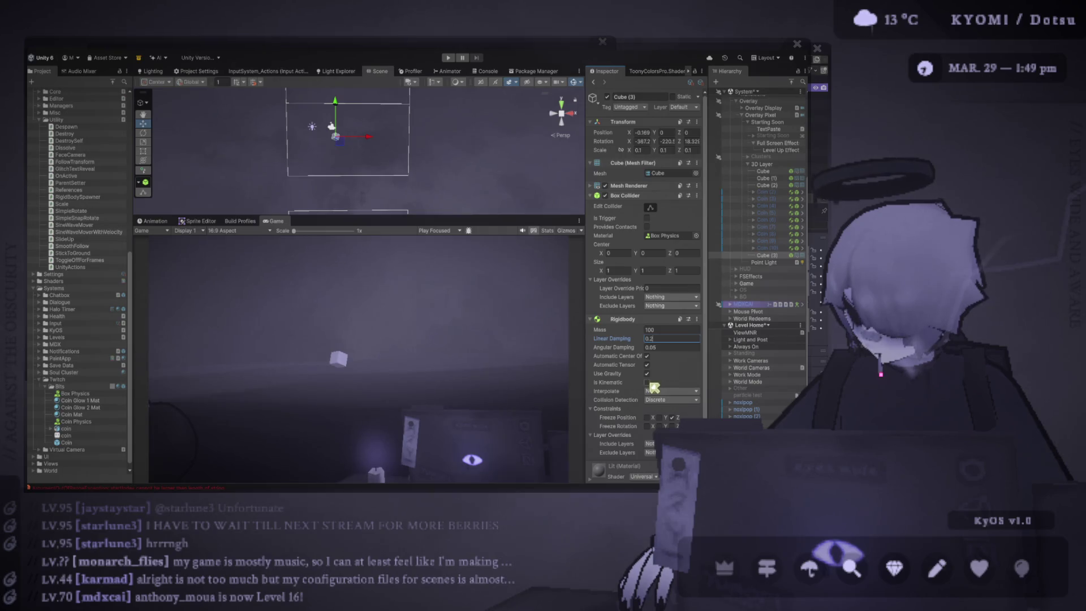
{"action": "left_click", "coordinate": [666, 391]}
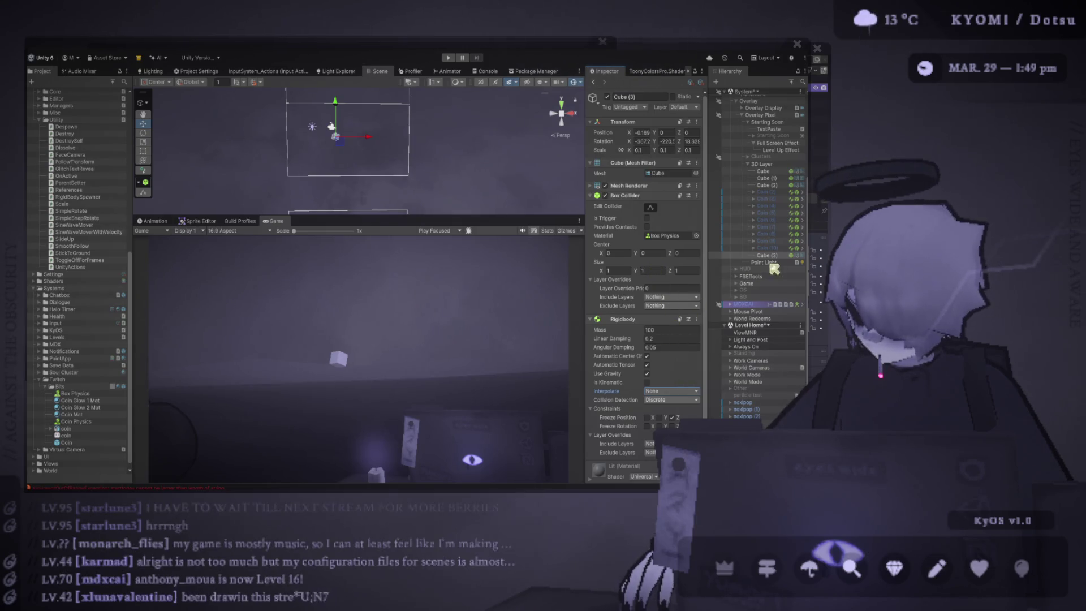
Duplicate Cube (3) into Cube (4) through Cube (8) and start a play test
{"action": "left_click", "coordinate": [786, 255]}
{"action": "key", "text": "ctrl+d"}
{"action": "key", "text": "ctrl+d"}
{"action": "key", "text": "ctrl+d"}
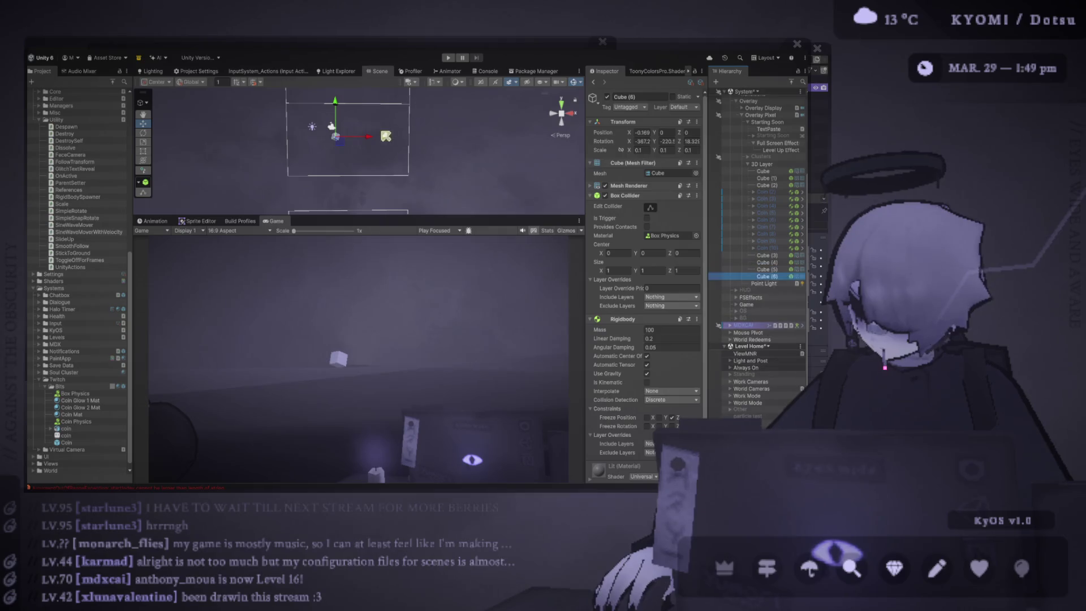
{"action": "left_click", "coordinate": [779, 255], "text": "shift"}
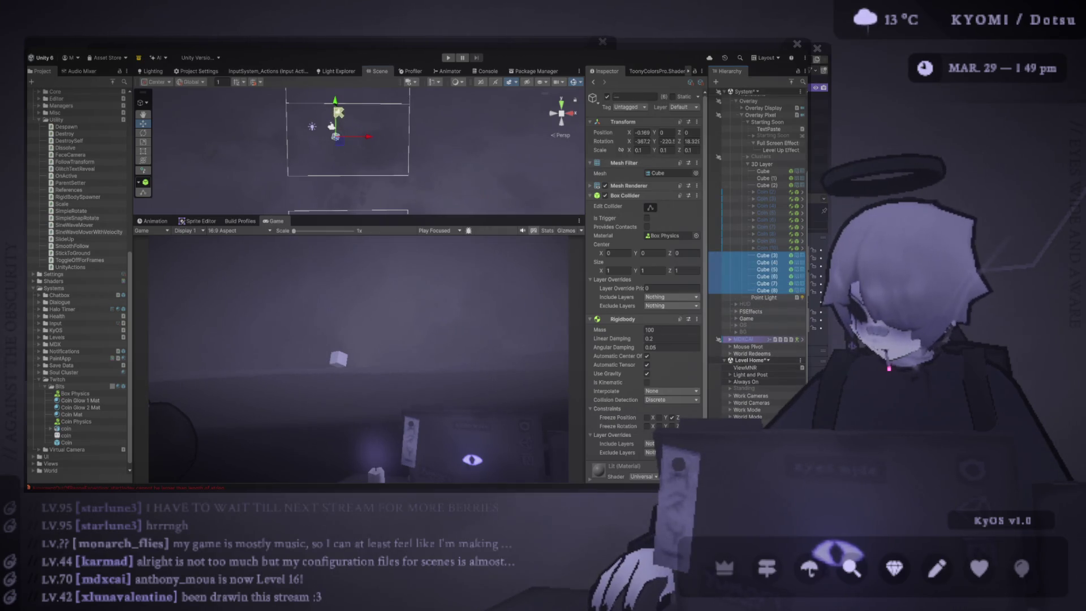
{"action": "left_click", "coordinate": [449, 58]}
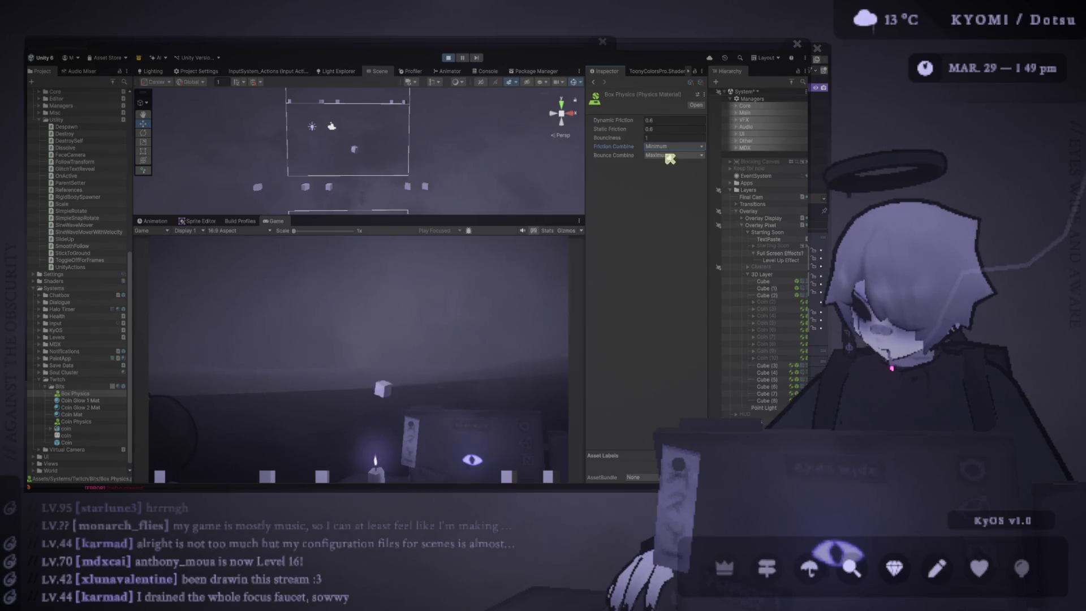
Copy the selected cubes, paste several new batches, and delete the extra pasted cubes
{"action": "left_click", "coordinate": [773, 367]}
{"action": "left_click", "coordinate": [770, 400], "text": "shift"}
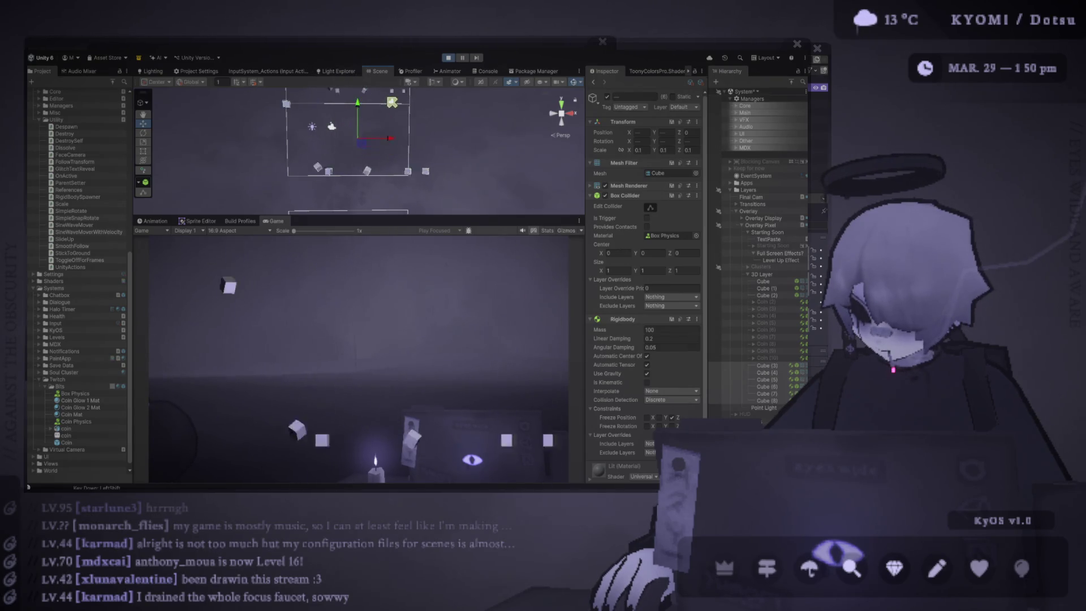
{"action": "key", "text": "ctrl+c"}
{"action": "key", "text": "ctrl+v"}
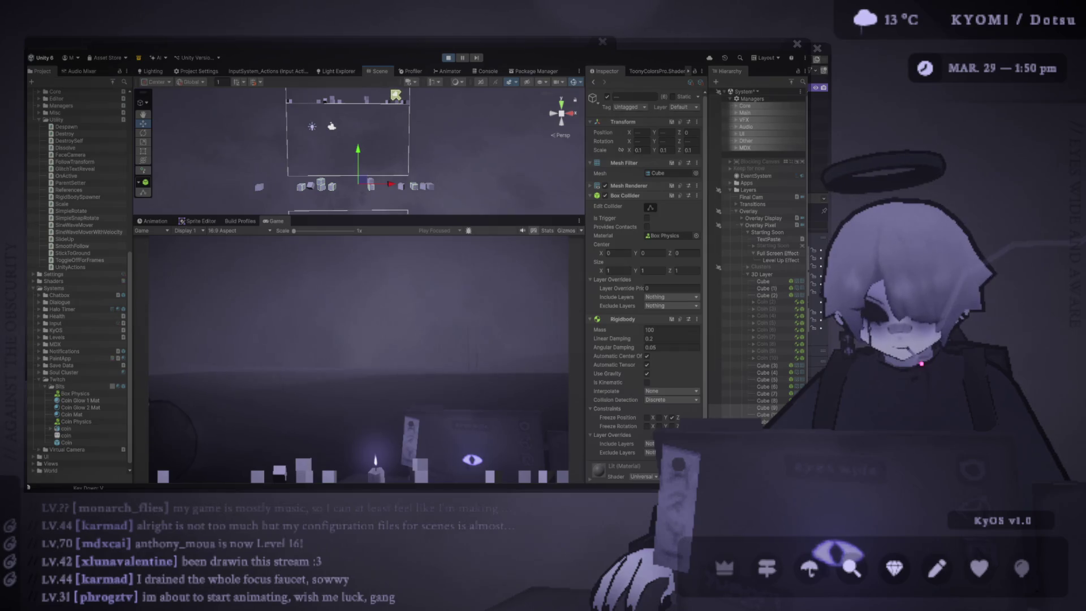
{"action": "key", "text": "v"}
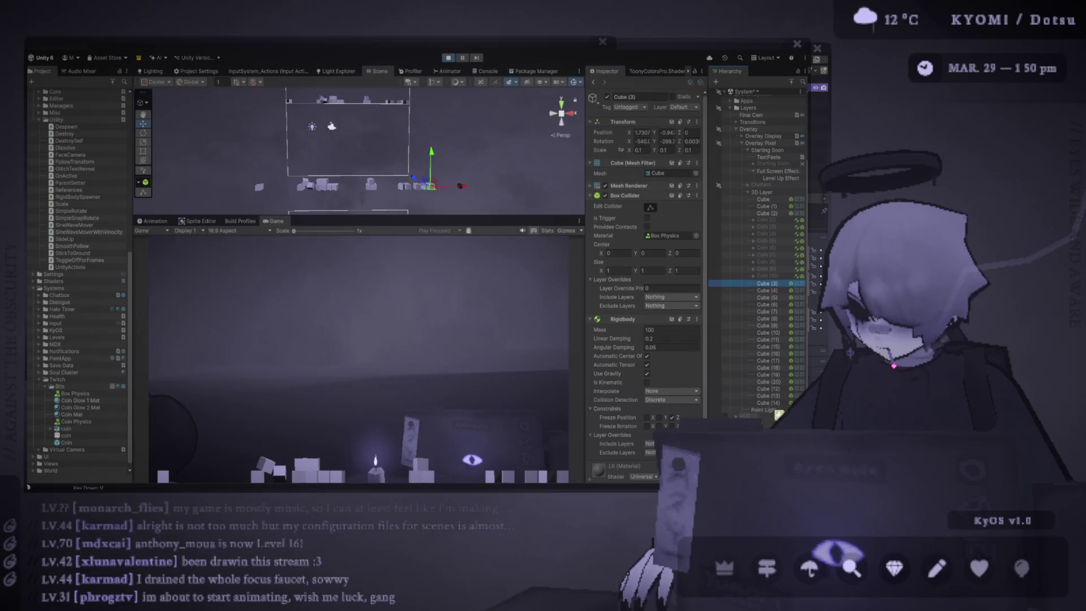
{"action": "key", "text": "Delete"}
Lift Cube (14) high above the ground and undo repeatedly to reset its fall
{"action": "left_click", "coordinate": [768, 365]}
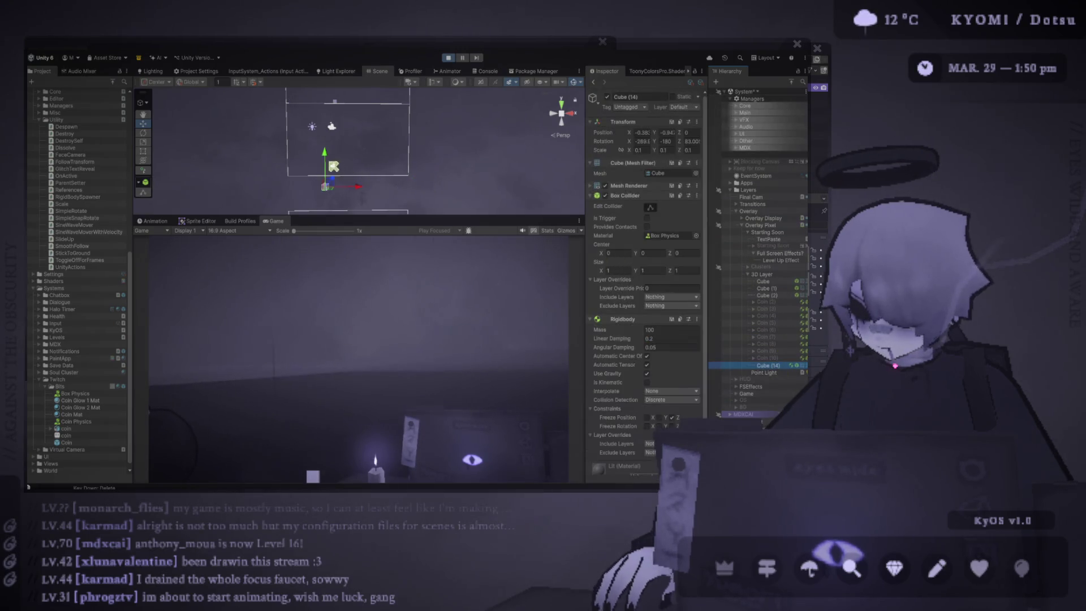
{"action": "left_click_drag", "start_coordinate": [324, 149], "coordinate": [322, 85]}
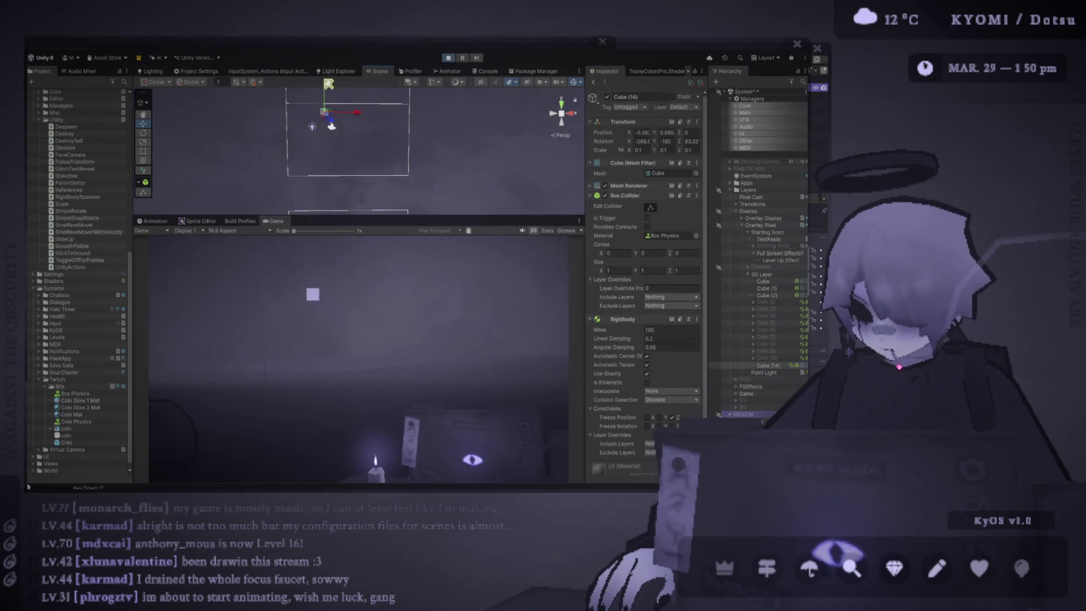
{"action": "key", "text": "ctrl+z"}
{"action": "key", "text": "ctrl+z"}
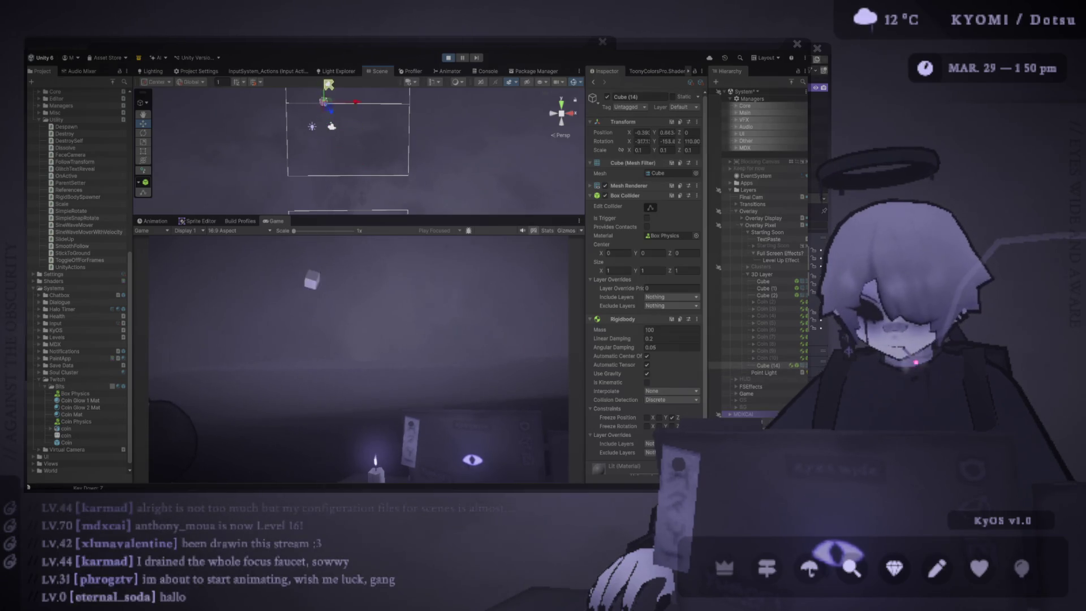
{"action": "key", "text": "ctrl+z"}
{"action": "key", "text": "ctrl+z"}
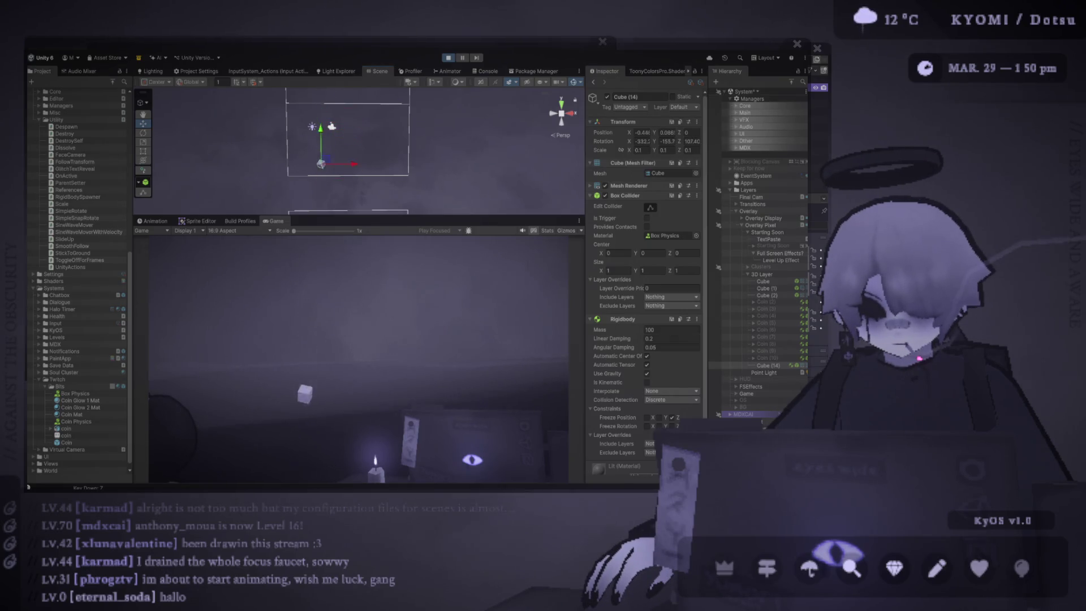
{"action": "key", "text": "z"}
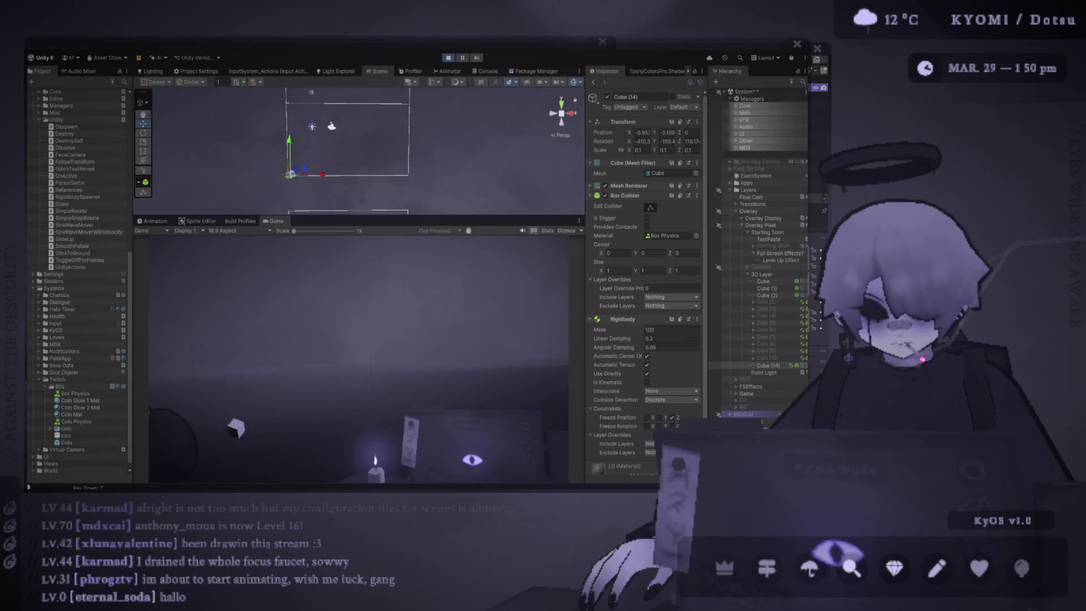
{"action": "key", "text": "z"}
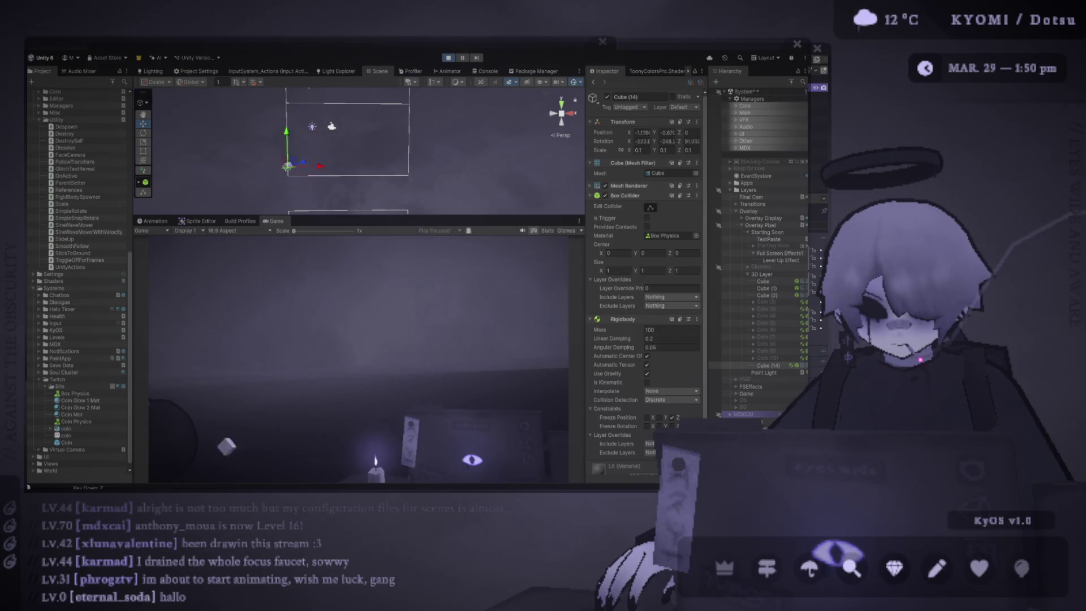
{"action": "key", "text": "z"}
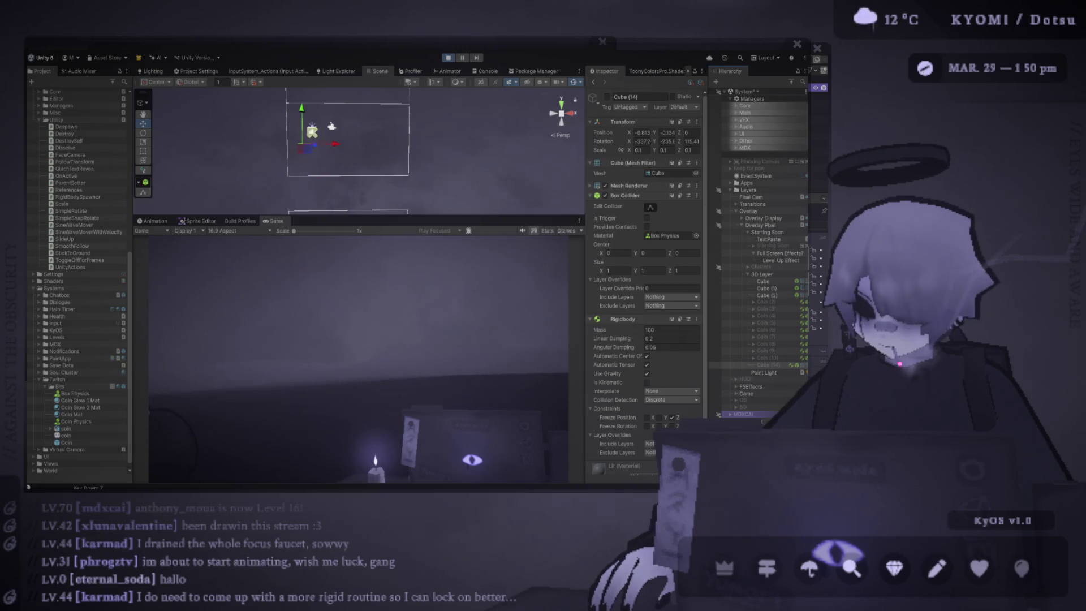
Paste Cube (14)–(16), activate them, and set their linear damping to 2
{"action": "key", "text": "v"}
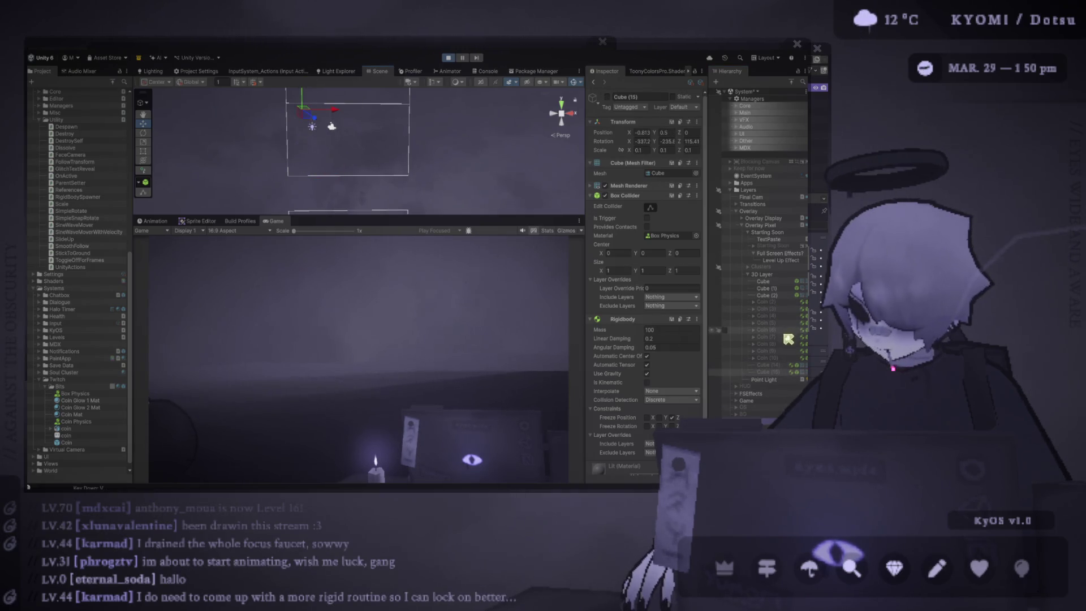
{"action": "left_click", "coordinate": [779, 366]}
{"action": "left_click", "coordinate": [781, 379], "text": "shift"}
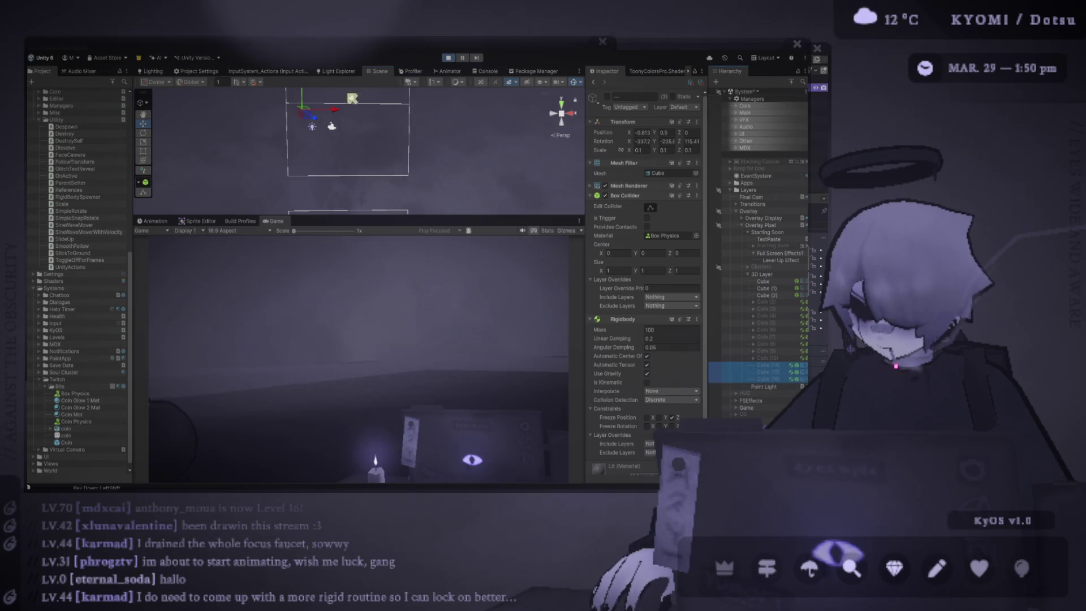
{"action": "left_click", "coordinate": [609, 97]}
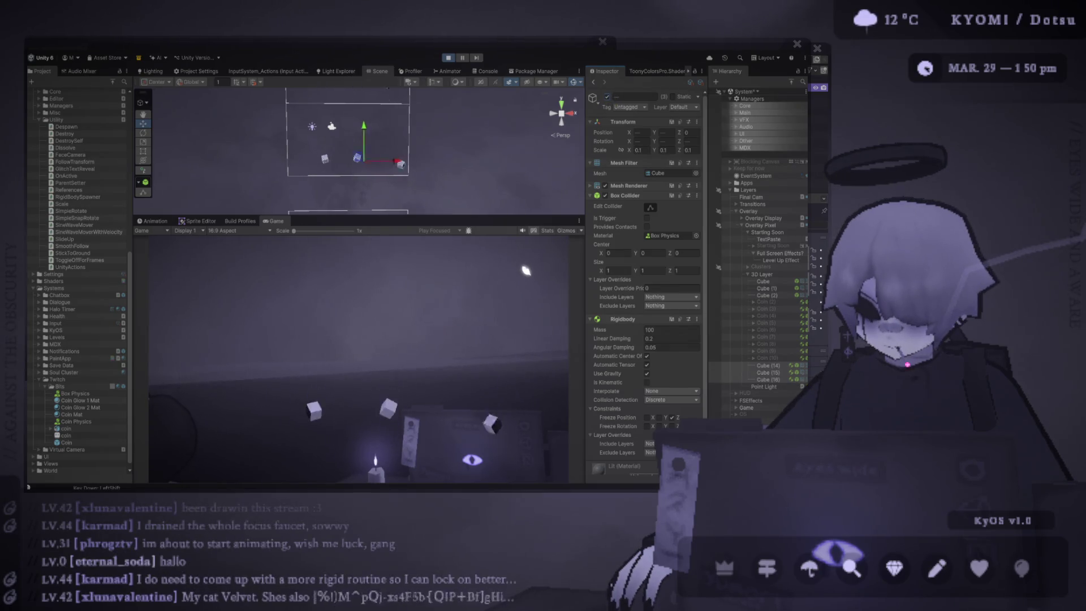
{"action": "left_click", "coordinate": [668, 338]}
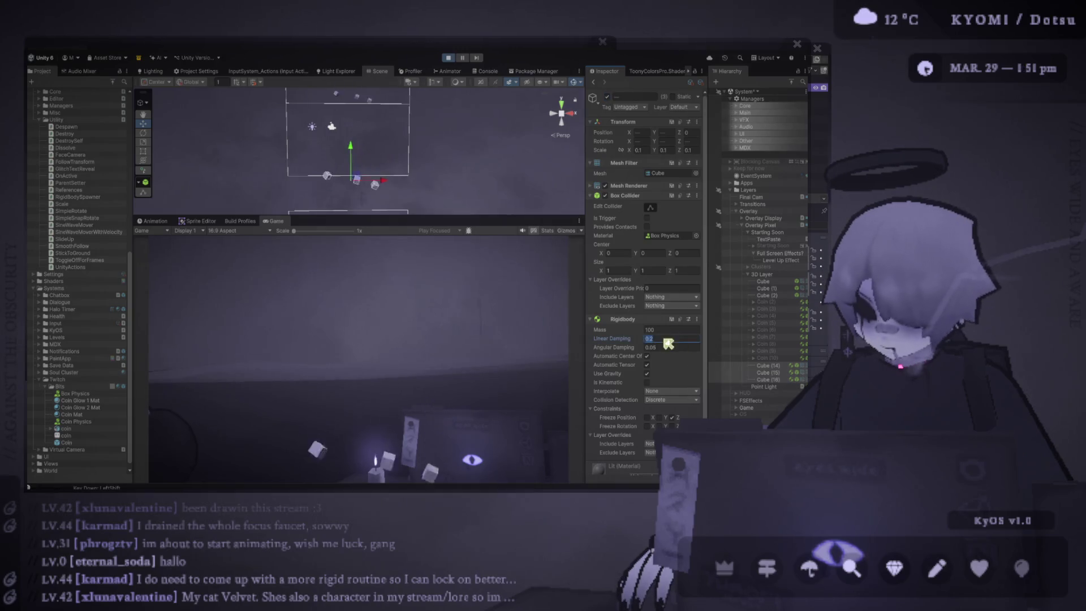
{"action": "type", "text": "1"}
{"action": "key", "text": "BackSpace"}
{"action": "type", "text": "2"}
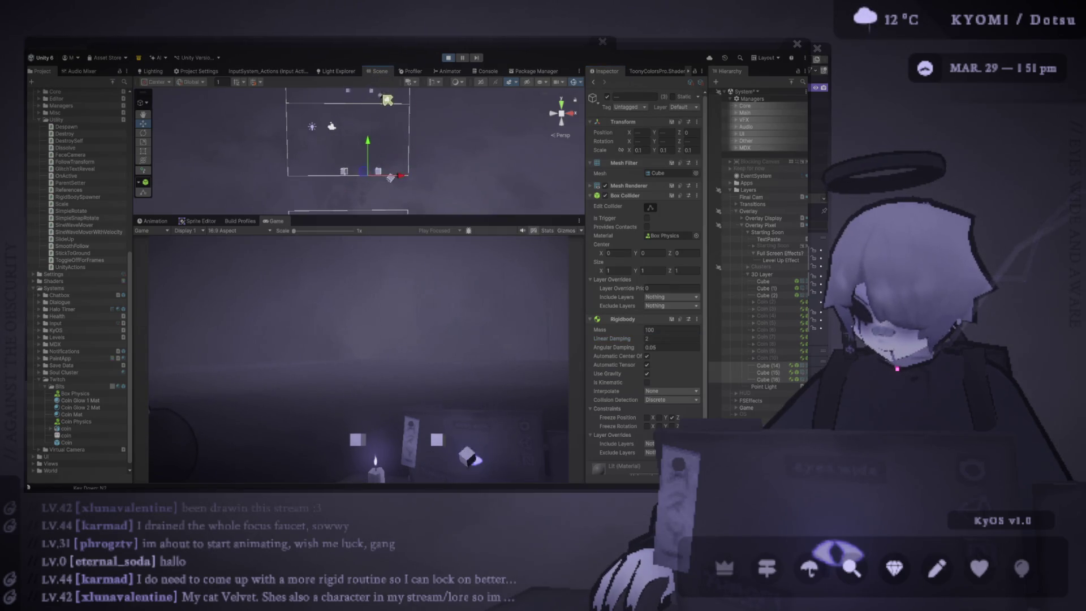
{"action": "type", "text": "c"}
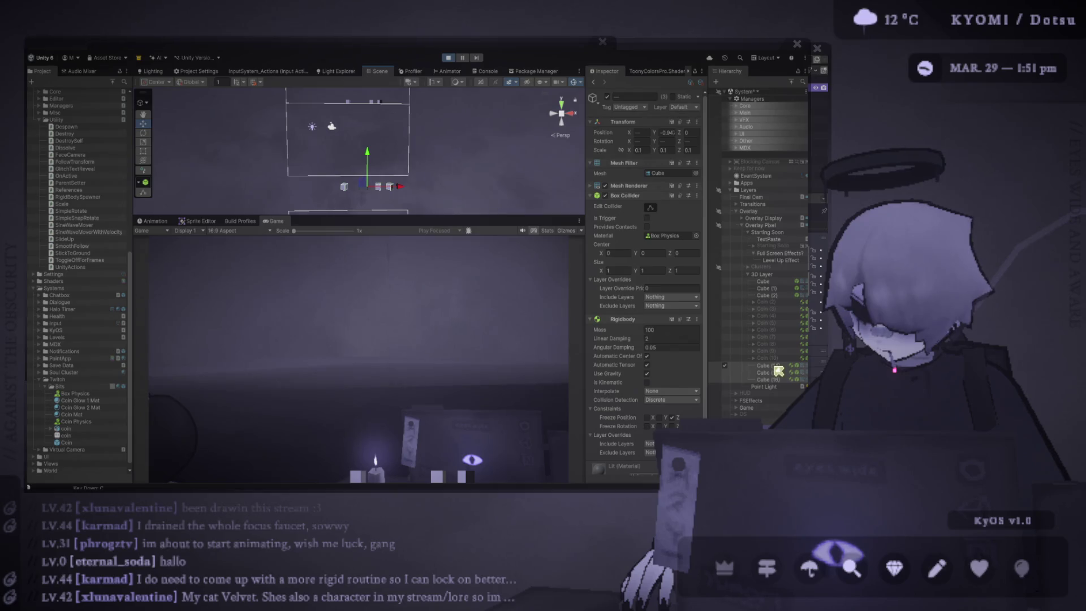
Paste and activate more cube batches, up to Cube (21)
{"action": "left_click", "coordinate": [779, 380], "text": "shift"}
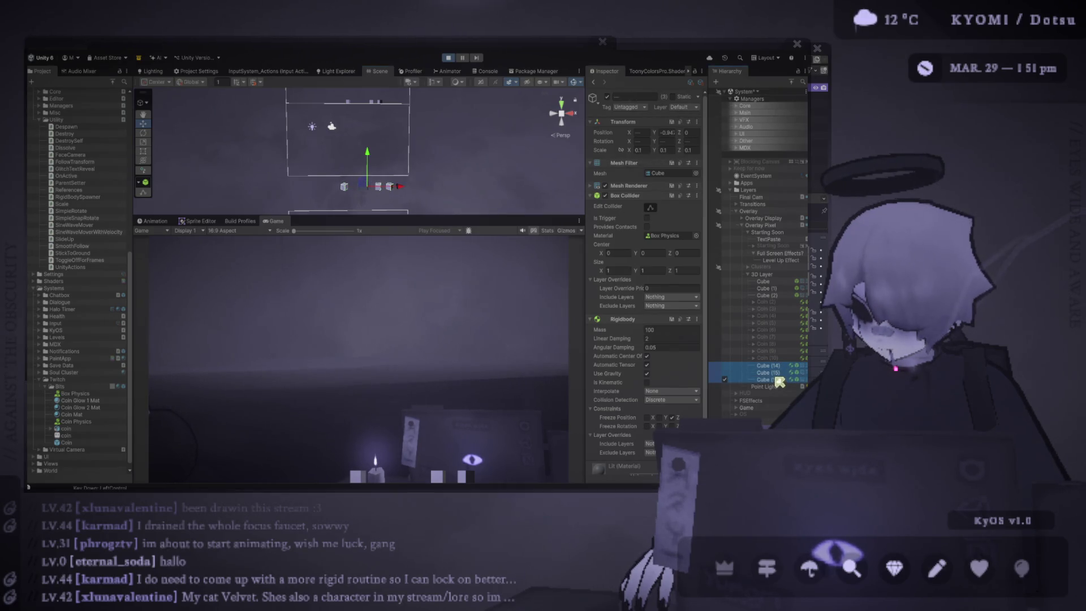
{"action": "left_click", "coordinate": [371, 187]}
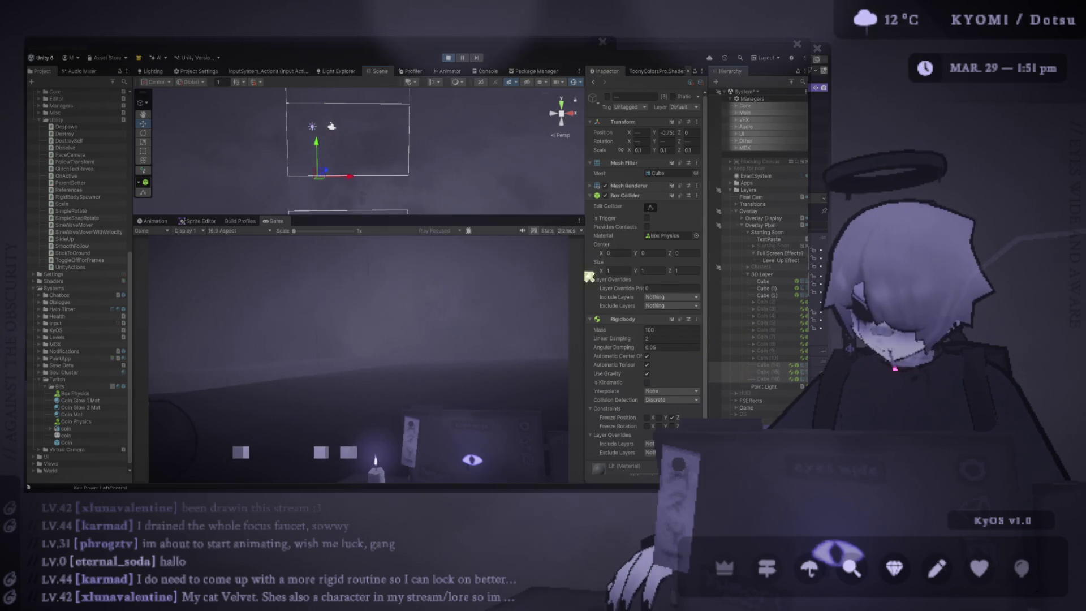
{"action": "key", "text": "ctrl+v"}
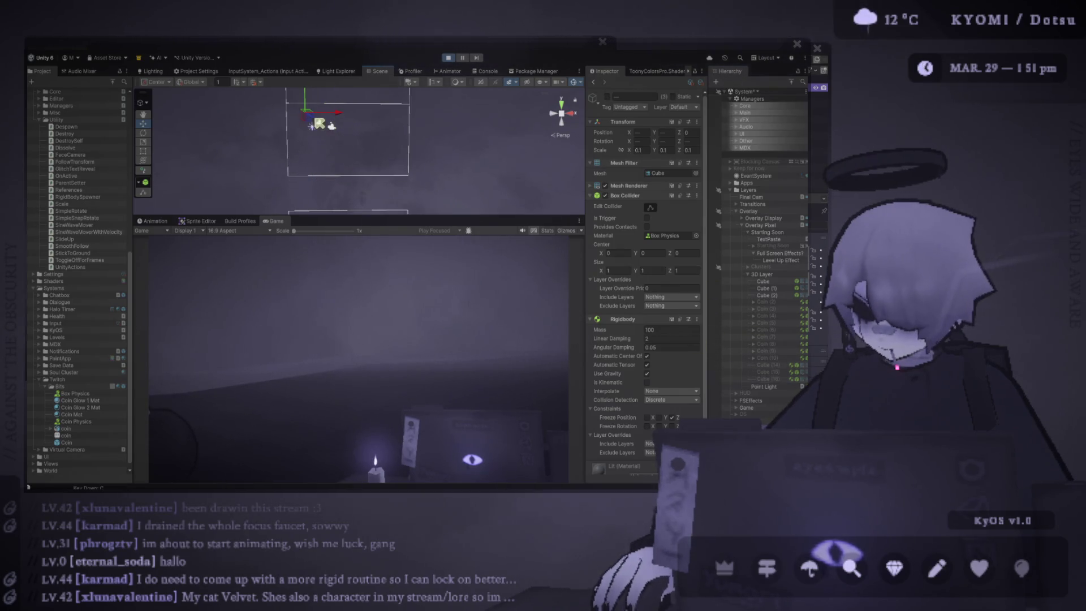
{"action": "key", "text": "alt+shift+a"}
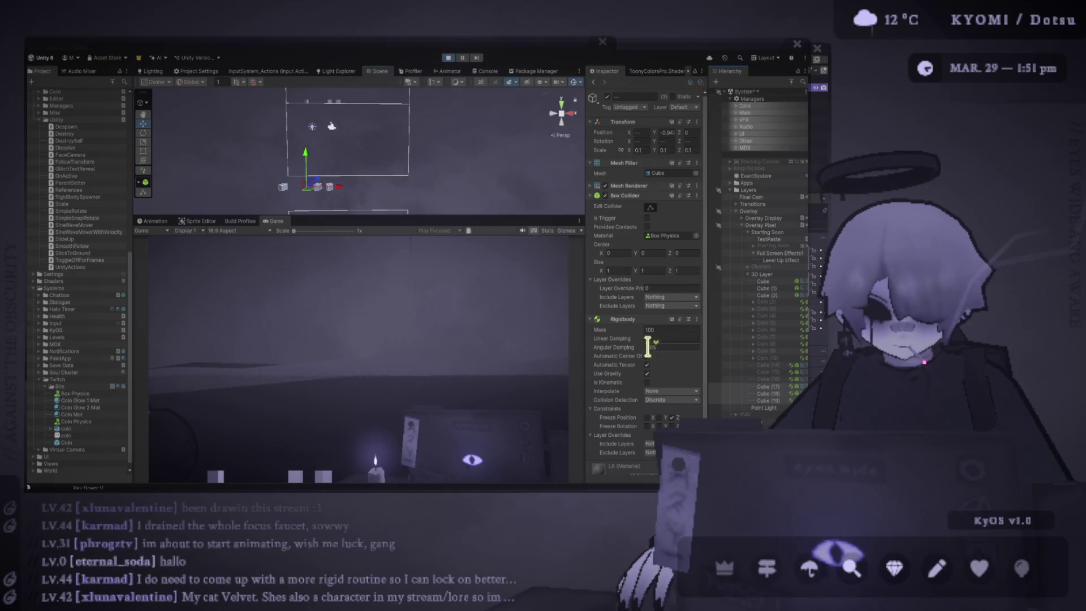
{"action": "key", "text": "ctrl+v"}
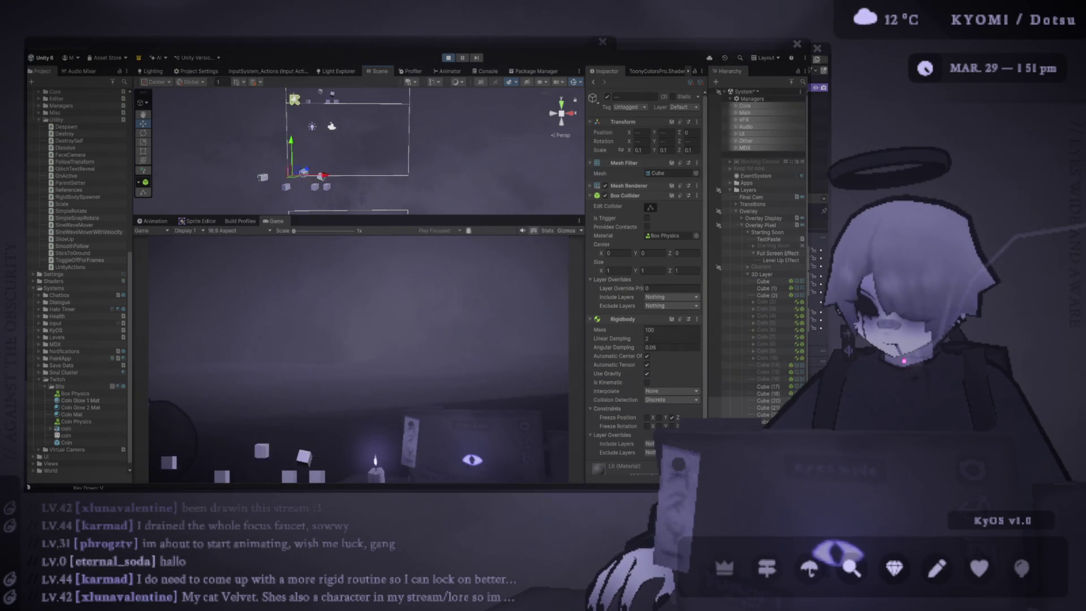
Pause and stop the play test, run it again, then stop it with Ctrl+P
{"action": "left_click", "coordinate": [457, 58]}
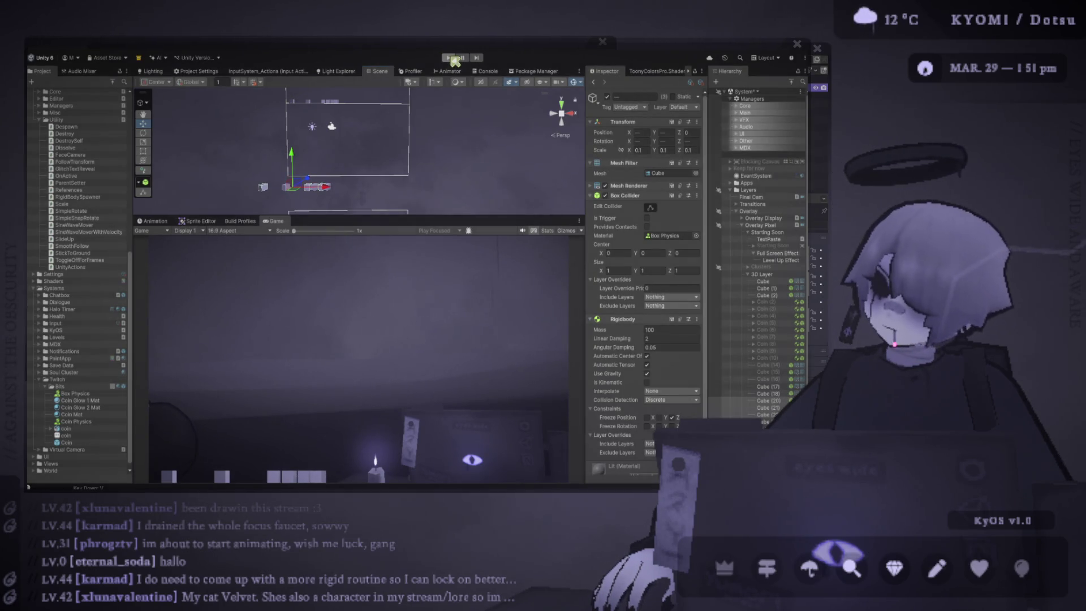
{"action": "left_click", "coordinate": [449, 57]}
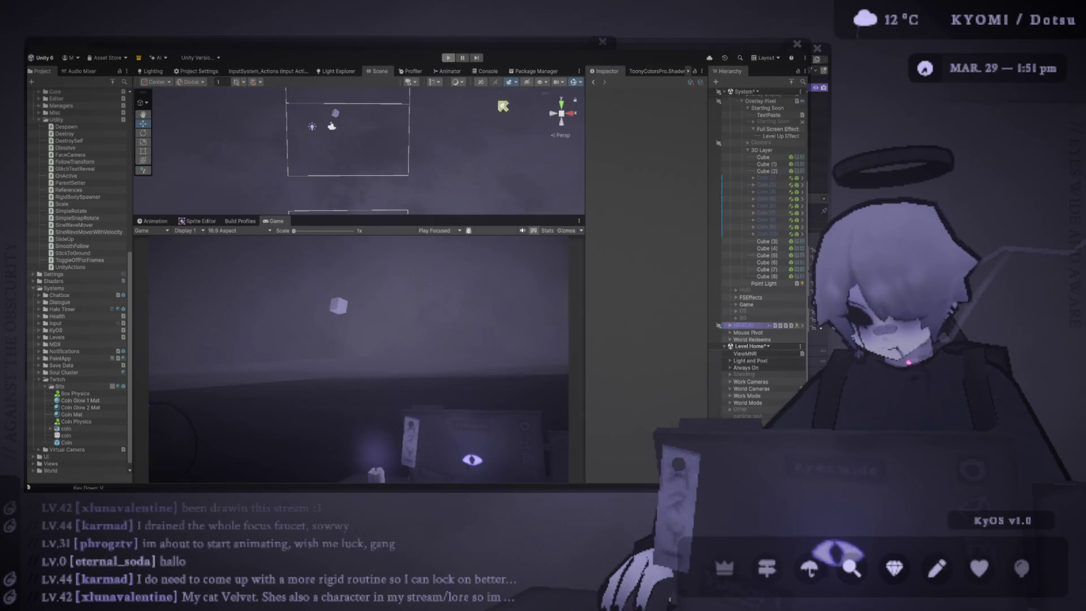
{"action": "left_click", "coordinate": [447, 59]}
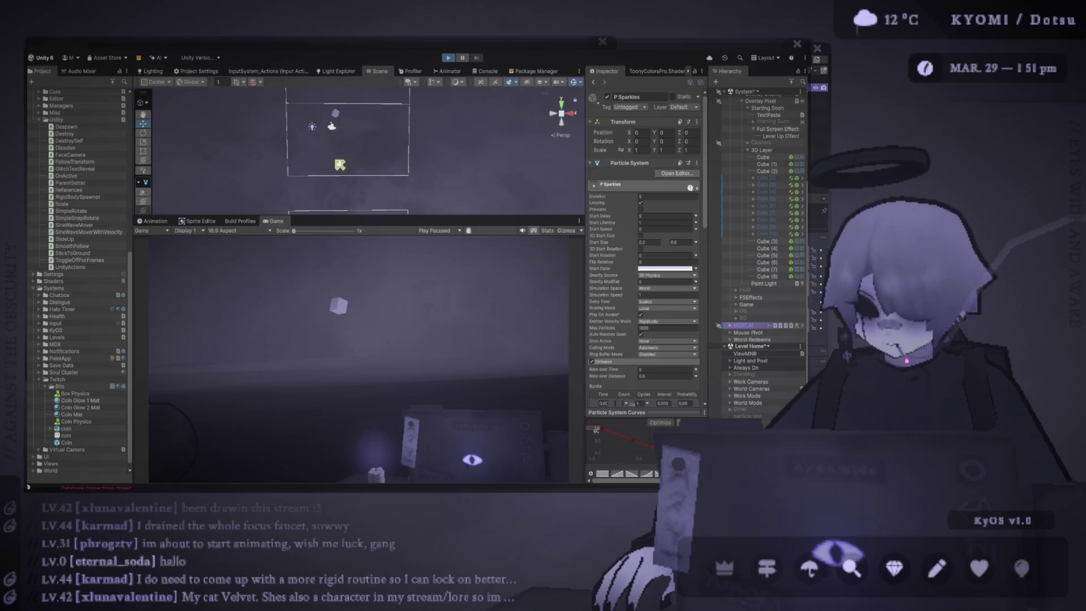
{"action": "key", "text": "ctrl+p"}
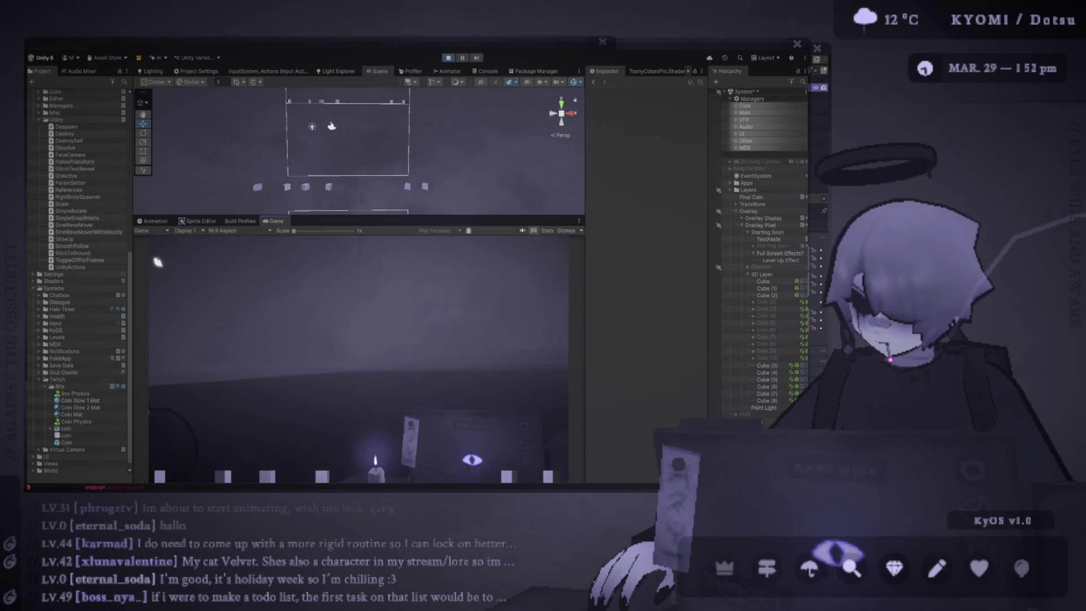
Enlarge the Scene view by shrinking the Game view, and select Cube (3)–(8)
{"action": "mouse_move", "coordinate": [362, 215]}
{"action": "left_mouse_down"}
{"action": "mouse_move", "coordinate": [363, 337]}
{"action": "mouse_move", "coordinate": [355, 251]}
{"action": "left_mouse_up"}
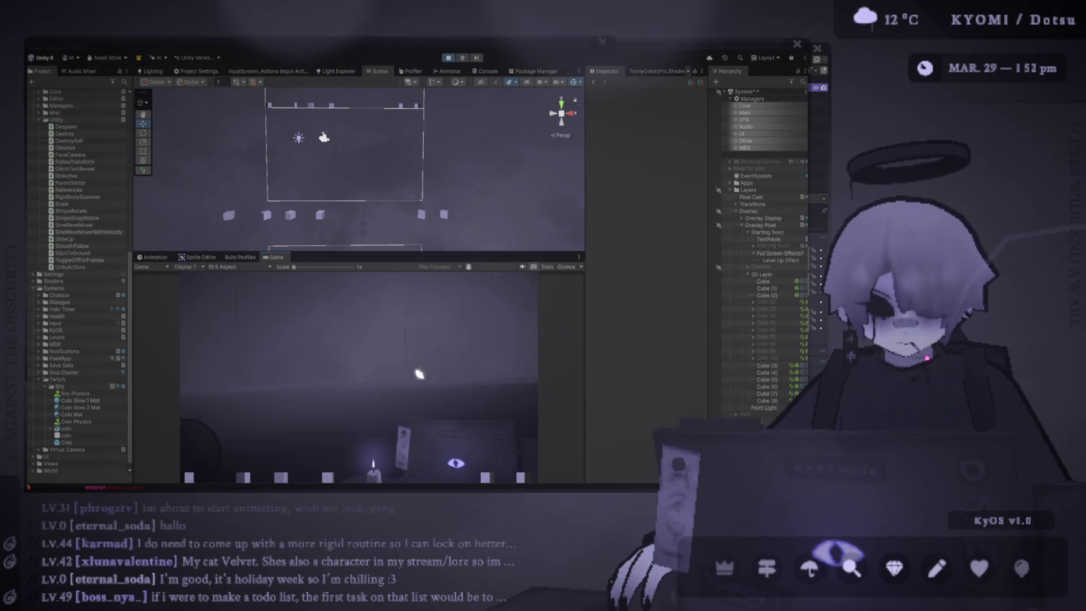
{"action": "left_click", "coordinate": [767, 365]}
{"action": "left_click", "coordinate": [767, 400], "text": "shift"}
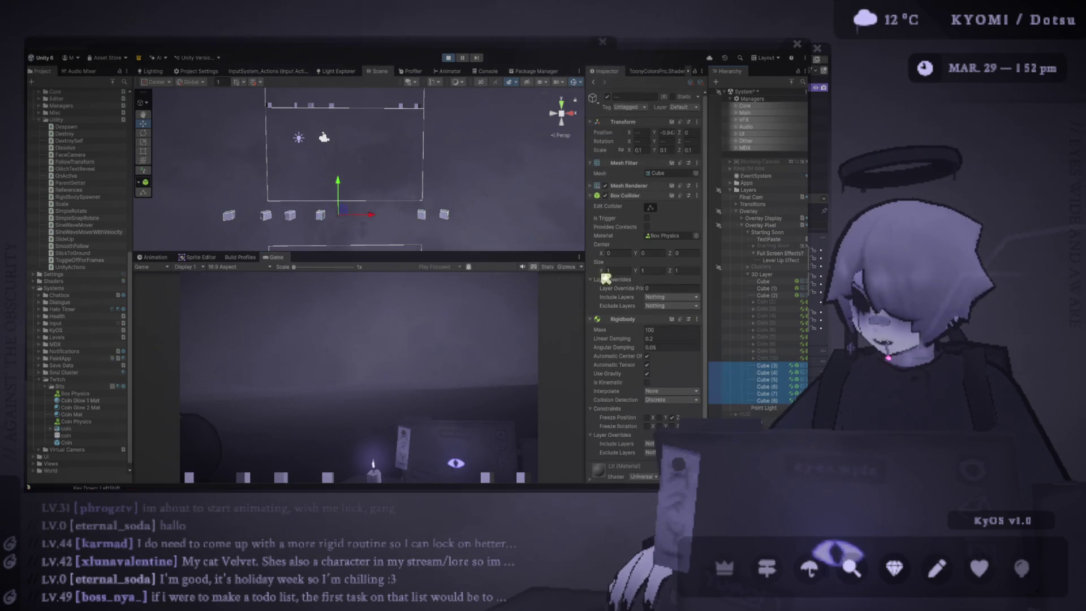
Activate Coin (2)–(10) so they fall during the run, then stop the play test
{"action": "left_click", "coordinate": [743, 357]}
{"action": "left_click", "coordinate": [742, 303], "text": "shift"}
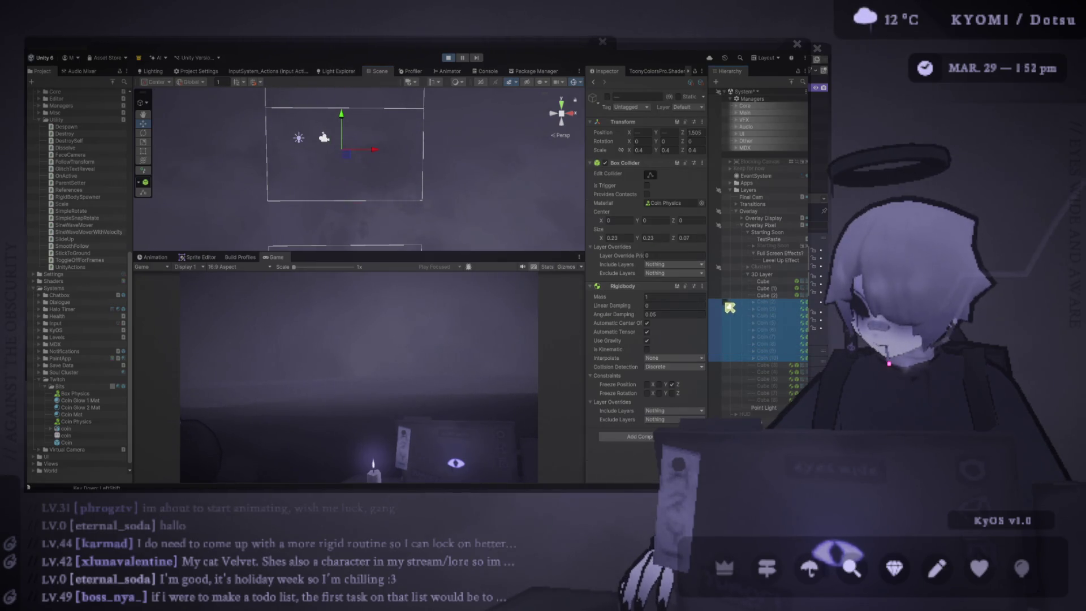
{"action": "key", "text": "alt+shift+a"}
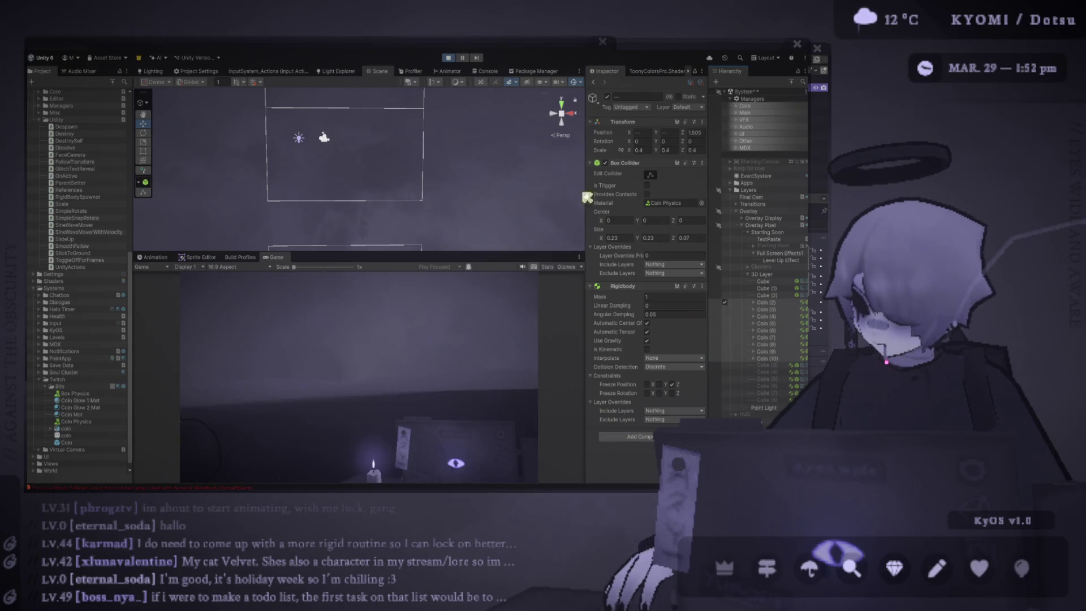
{"action": "left_click", "coordinate": [448, 57]}
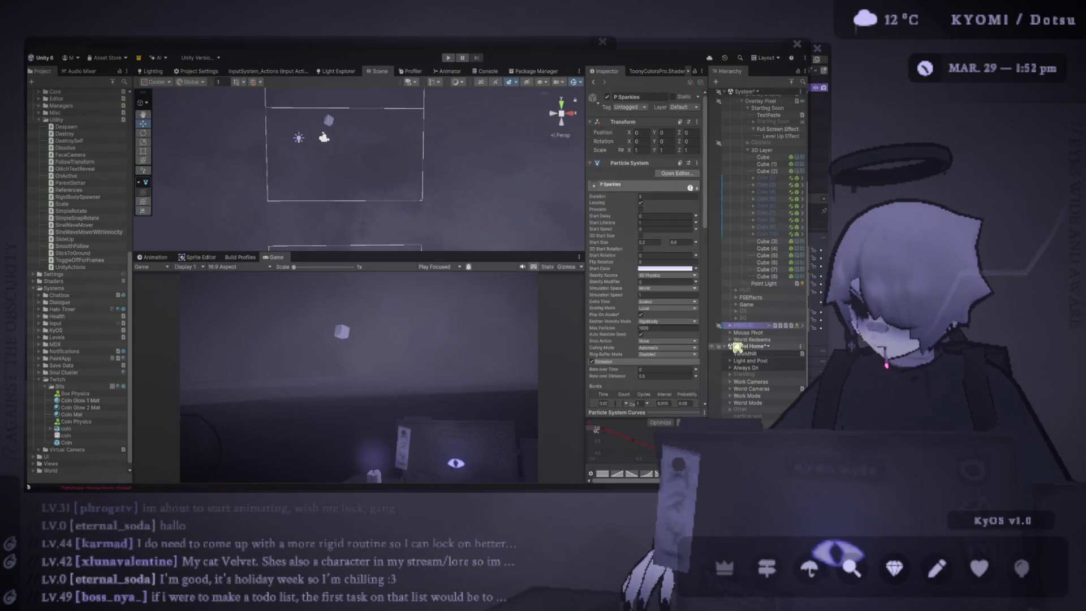
Activate Coin (2)–(10) to show them glowing, and nudge Coin (2) right, then undo the move
{"action": "left_click", "coordinate": [770, 233]}
{"action": "left_click", "coordinate": [762, 178], "text": "shift"}
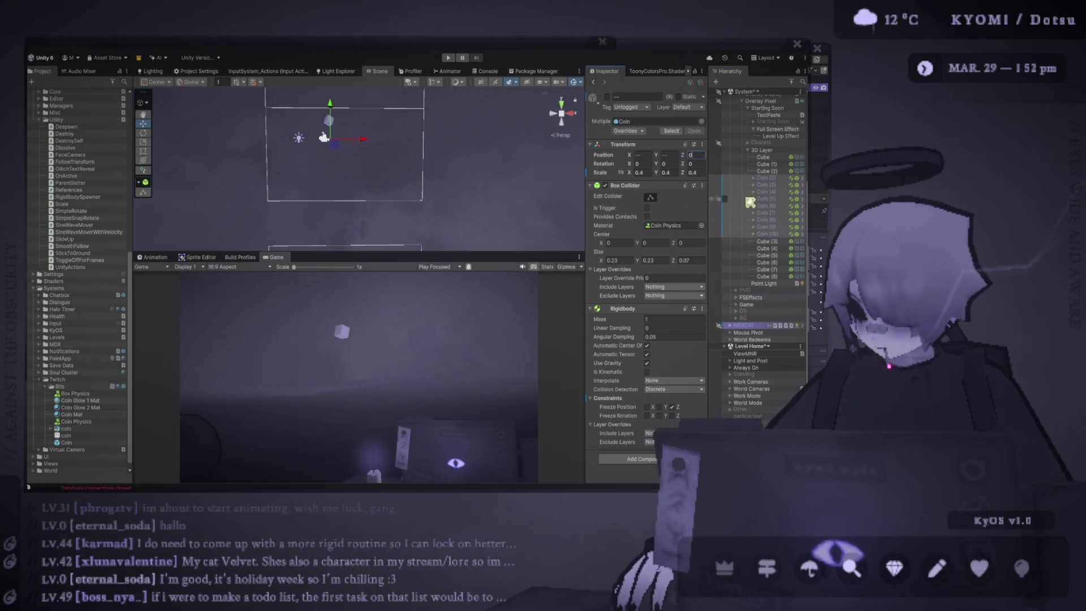
{"action": "left_click", "coordinate": [730, 181]}
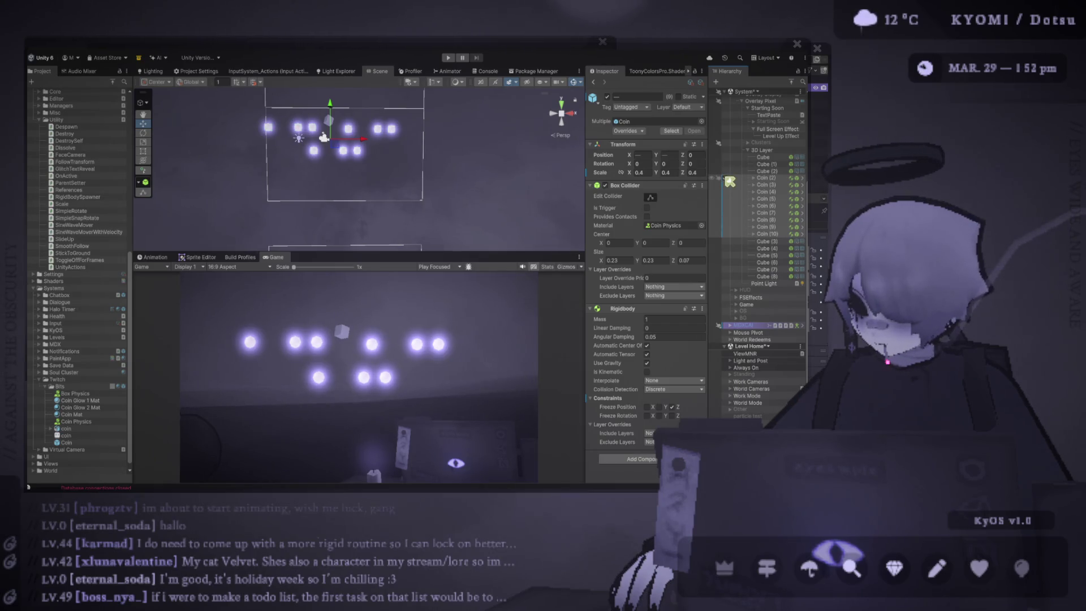
{"action": "left_click", "coordinate": [766, 179]}
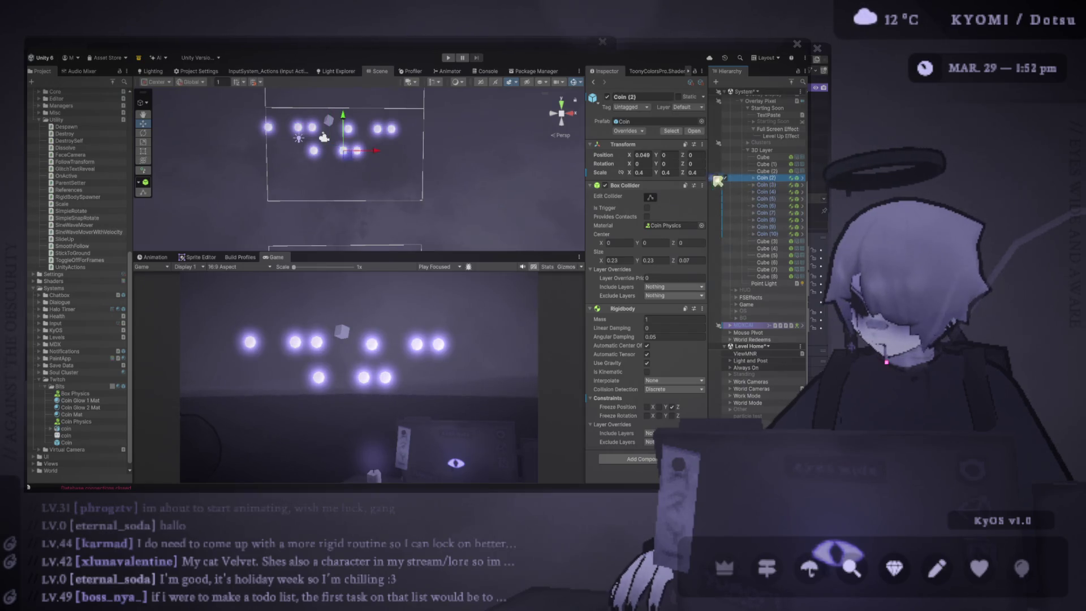
{"action": "left_click_drag", "start_coordinate": [375, 152], "coordinate": [384, 155]}
{"action": "key", "text": "ctrl+z"}
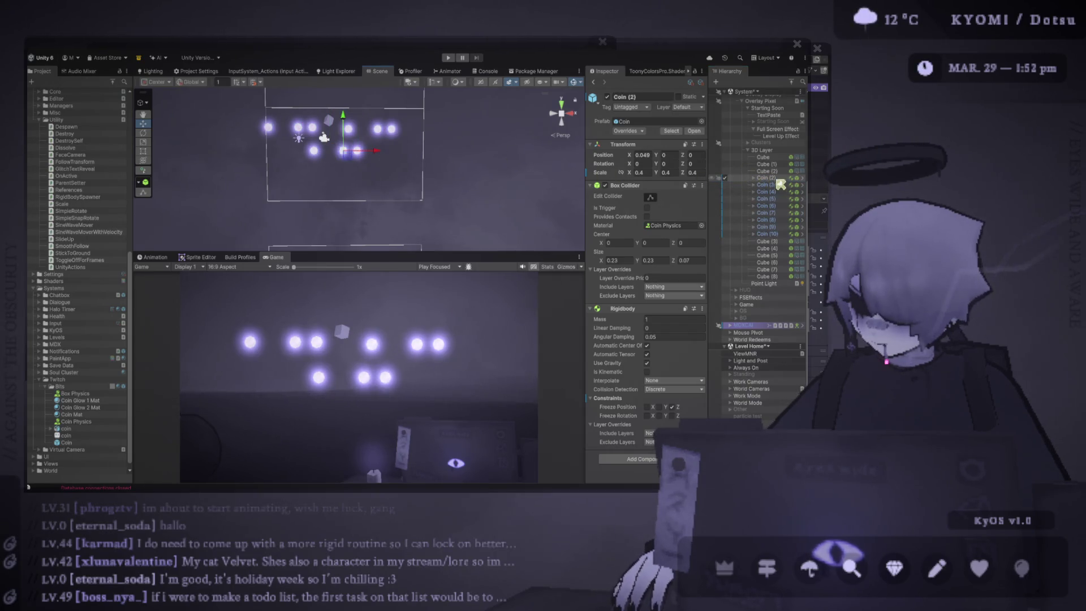
{"action": "left_click", "coordinate": [761, 179]}
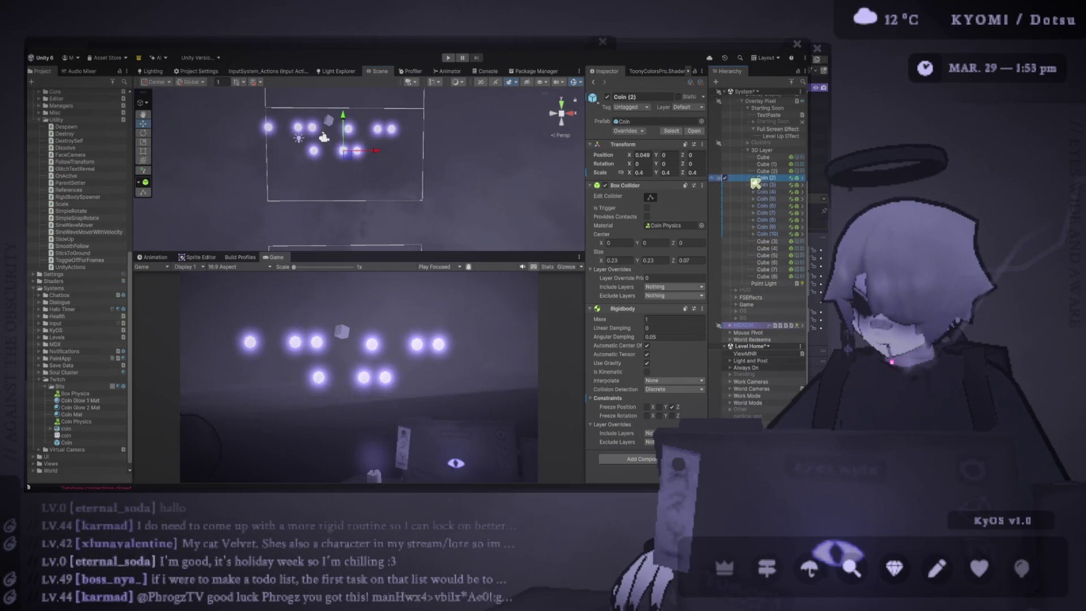
Deactivate the coins and Cube (3)–(8), leaving only the candlelit floor
{"action": "left_click", "coordinate": [780, 233], "text": "shift"}
{"action": "left_click", "coordinate": [726, 234]}
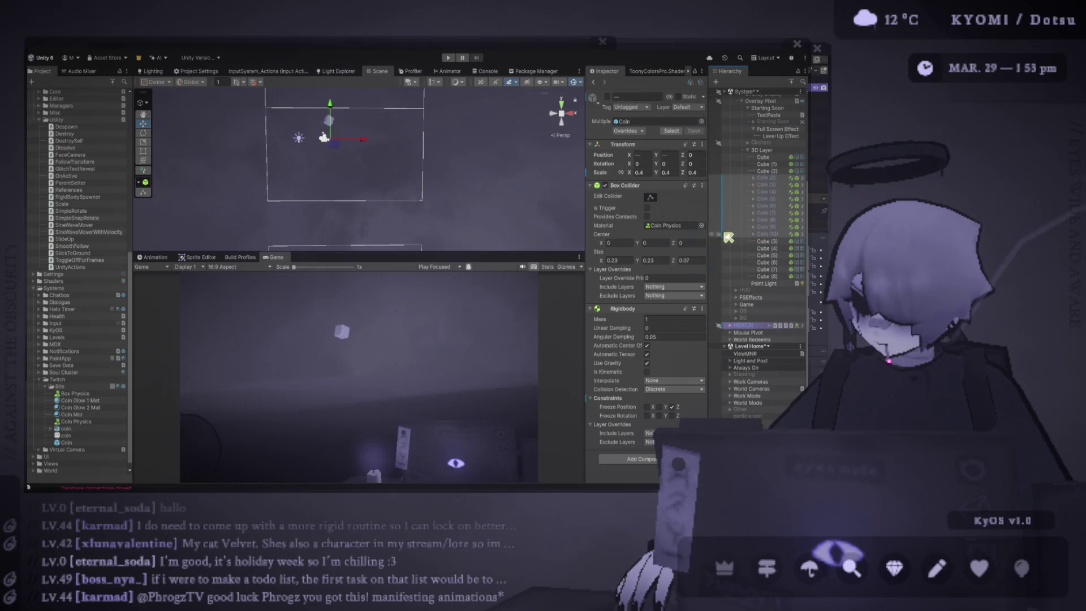
{"action": "left_click", "coordinate": [761, 277]}
{"action": "left_click", "coordinate": [745, 242], "text": "shift"}
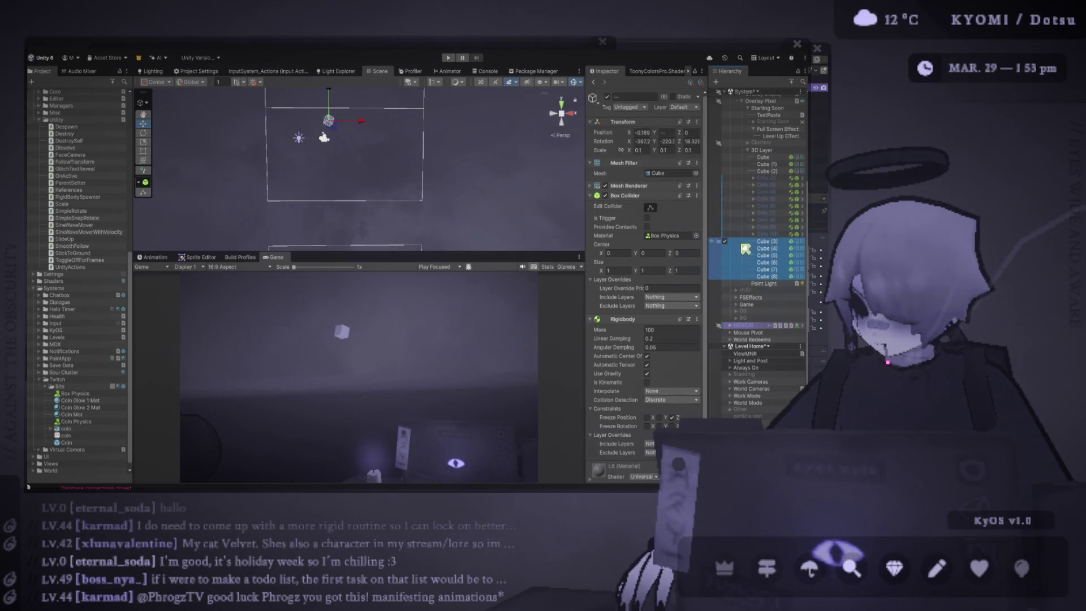
{"action": "left_click", "coordinate": [725, 241]}
{"action": "scroll", "coordinate": [745, 255], "scroll_direction": "down", "scroll_amount": 1}
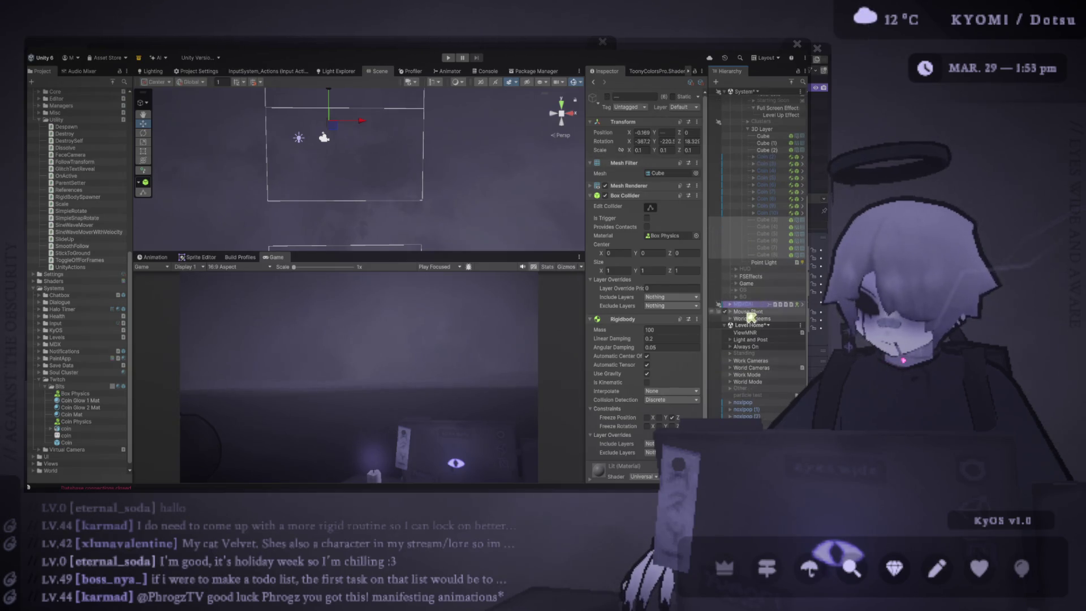
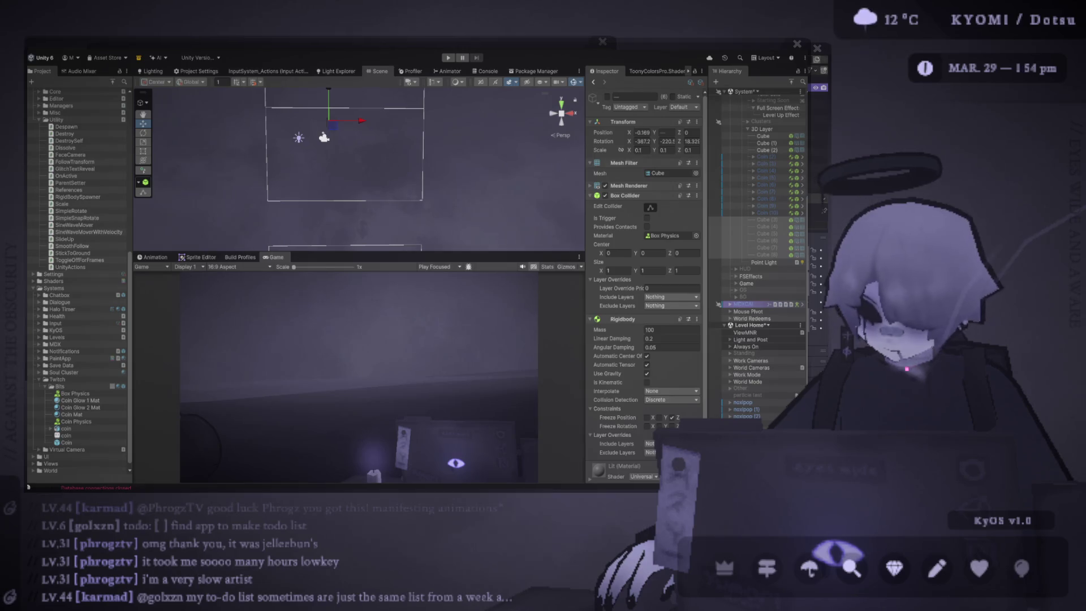
Move the Scene/Game splitter so the Game view gains height and the Scene view shrinks
{"action": "left_click_drag", "start_coordinate": [332, 231], "coordinate": [332, 161]}
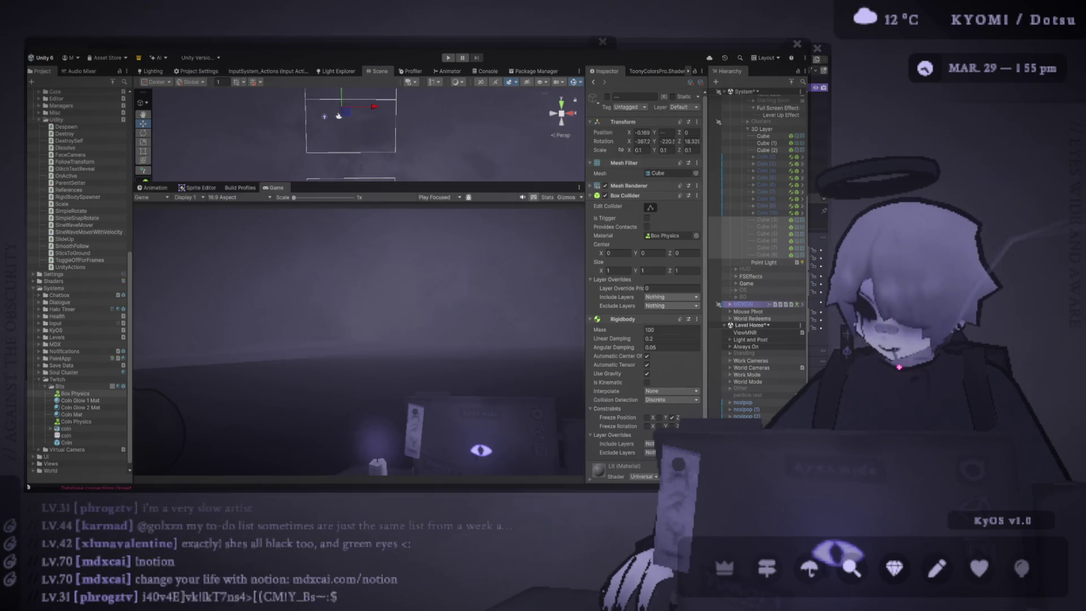
{"action": "mouse_move", "coordinate": [359, 184]}
{"action": "left_mouse_down"}
{"action": "mouse_move", "coordinate": [359, 241]}
{"action": "mouse_move", "coordinate": [325, 205]}
{"action": "left_mouse_up"}
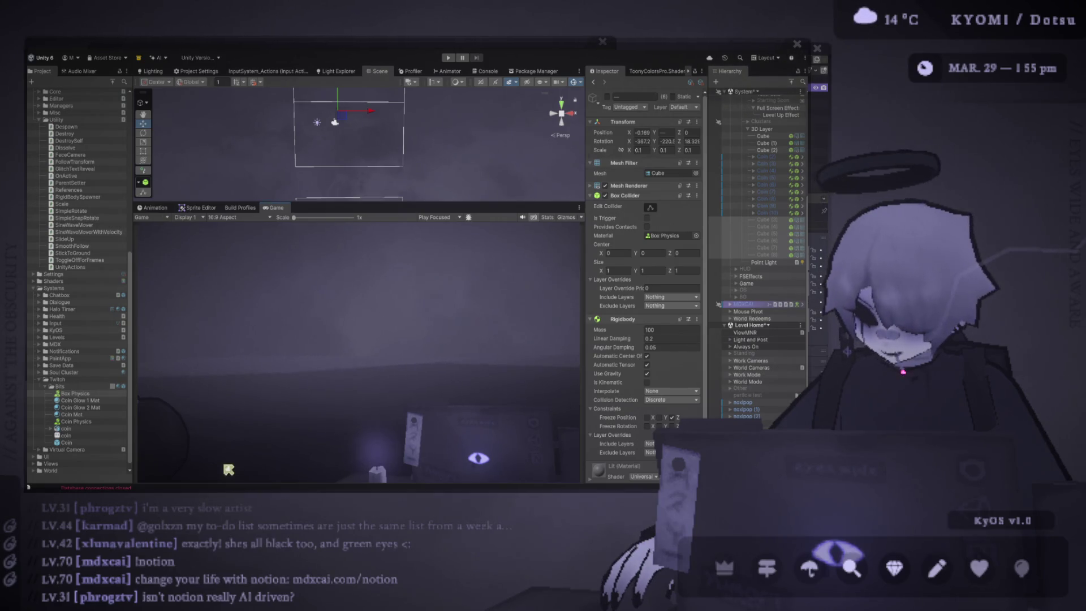
{"action": "mouse_move", "coordinate": [369, 207]}
{"action": "left_mouse_down"}
{"action": "mouse_move", "coordinate": [362, 149]}
{"action": "mouse_move", "coordinate": [311, 244]}
{"action": "mouse_move", "coordinate": [305, 177]}
{"action": "left_mouse_up"}
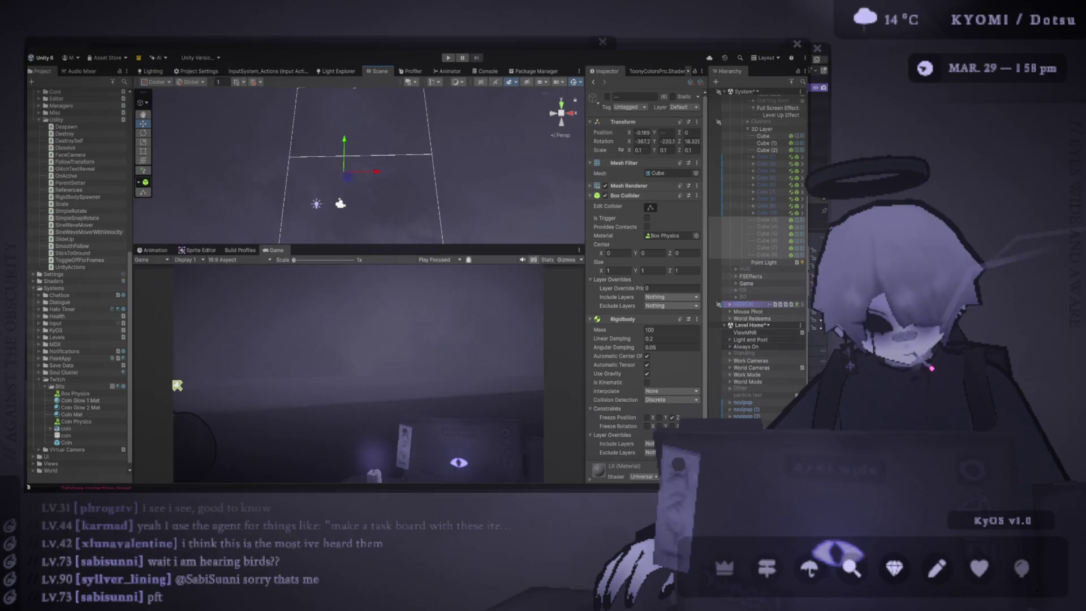
Lower the Scene/Game divider to enlarge the Scene view, then zoom the Scene view out
{"action": "left_click_drag", "start_coordinate": [572, 246], "coordinate": [571, 290]}
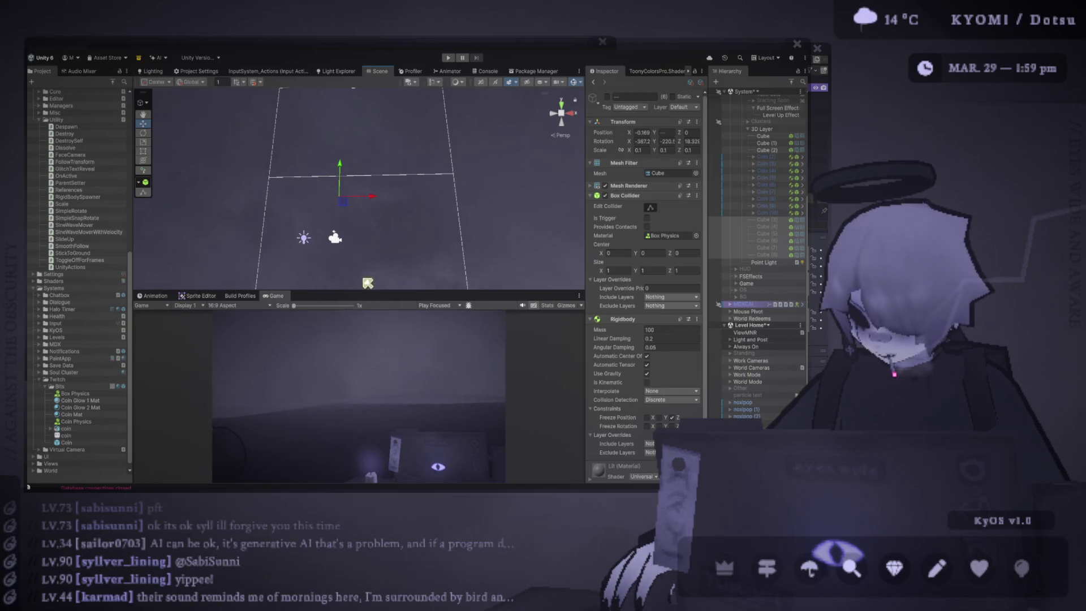
{"action": "scroll", "coordinate": [285, 198], "scroll_direction": "down", "scroll_amount": 2}
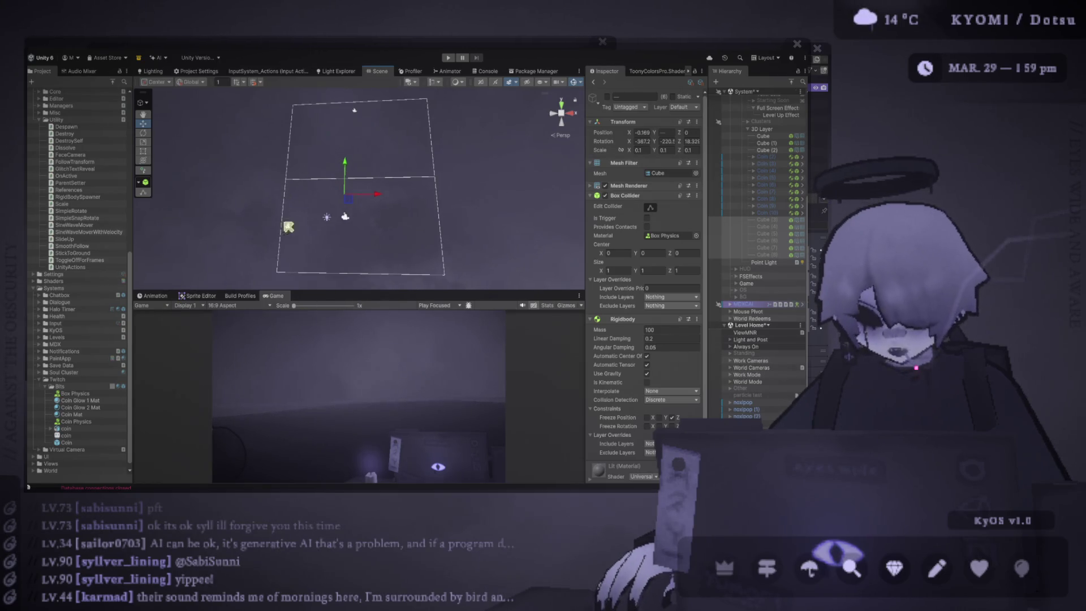
Switch the Scene view to 2D and pan it to frame the camera bounds
{"action": "scroll", "coordinate": [293, 165], "scroll_direction": "down", "scroll_amount": 3}
{"action": "left_click", "coordinate": [481, 82]}
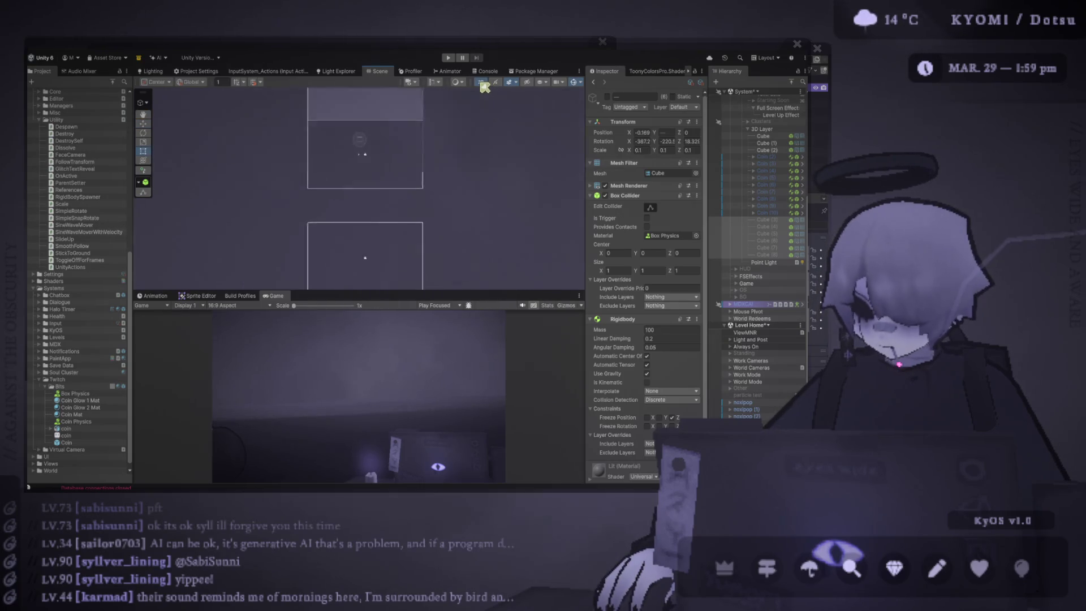
{"action": "mouse_move", "coordinate": [427, 136]}
{"action": "left_mouse_down"}
{"action": "mouse_move", "coordinate": [411, 190]}
{"action": "mouse_move", "coordinate": [442, 163]}
{"action": "left_mouse_up"}
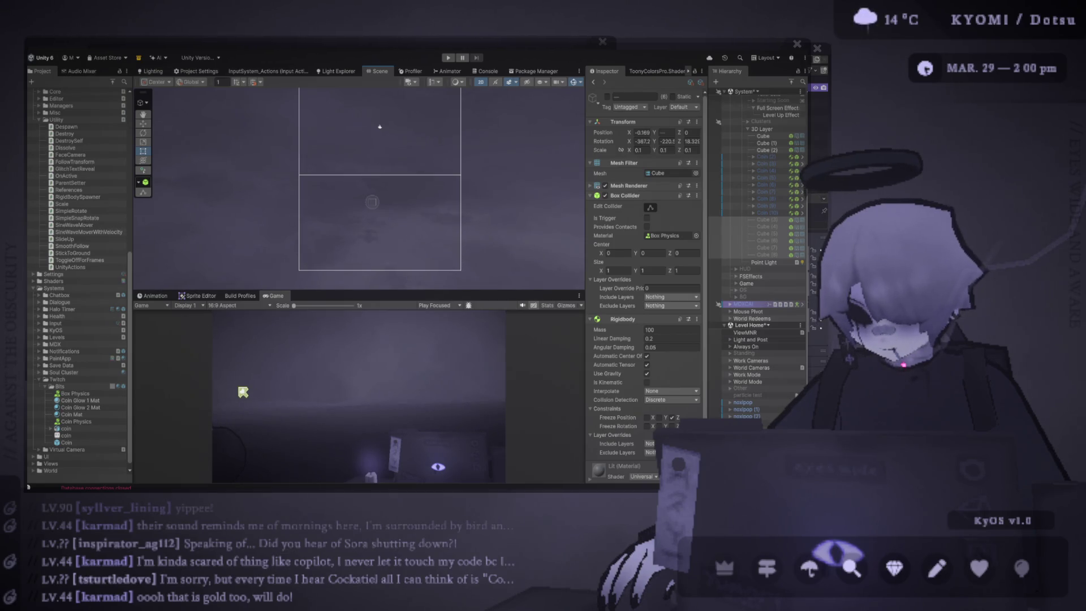
Zoom the Scene view, enlarge it against the Game preview, and recentre the camera frame
{"action": "scroll", "coordinate": [385, 227], "scroll_direction": "up", "scroll_amount": 3}
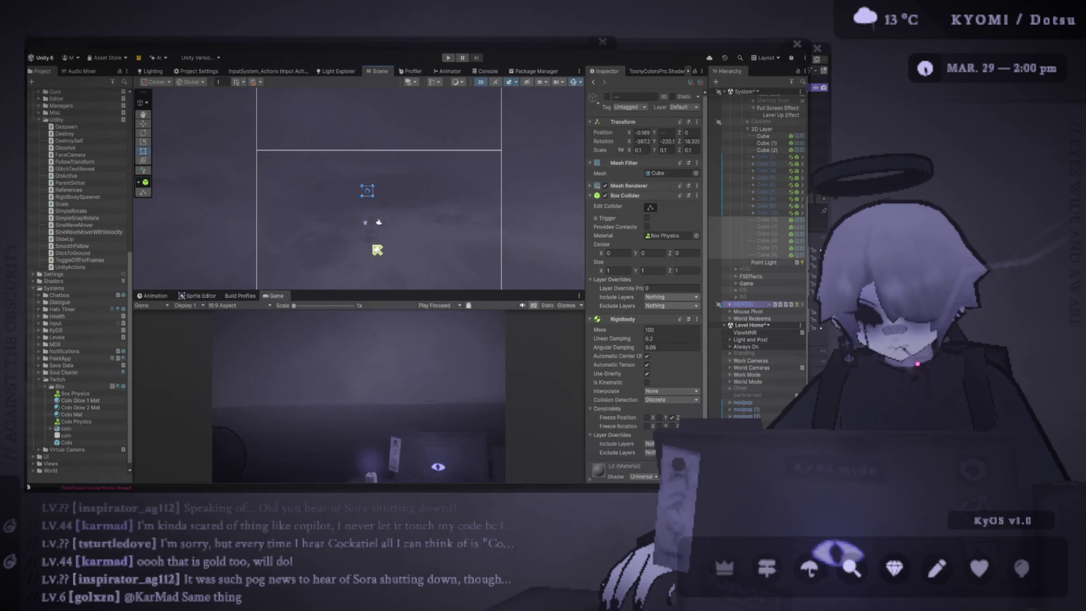
{"action": "scroll", "coordinate": [352, 224], "scroll_direction": "up", "scroll_amount": 2}
{"action": "scroll", "coordinate": [512, 234], "scroll_direction": "up", "scroll_amount": 2}
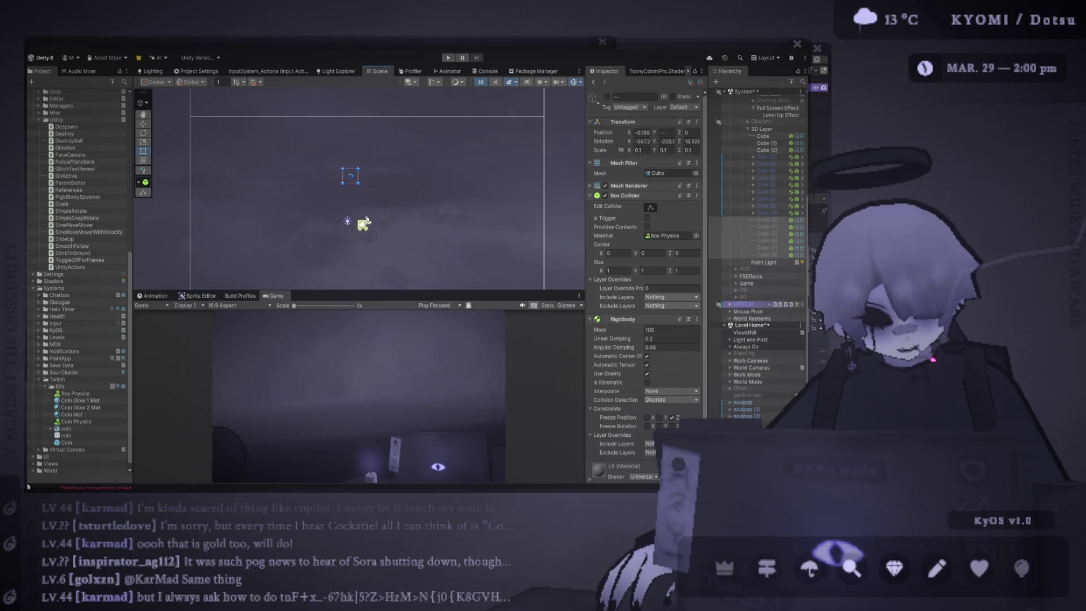
{"action": "scroll", "coordinate": [359, 190], "scroll_direction": "up", "scroll_amount": 2}
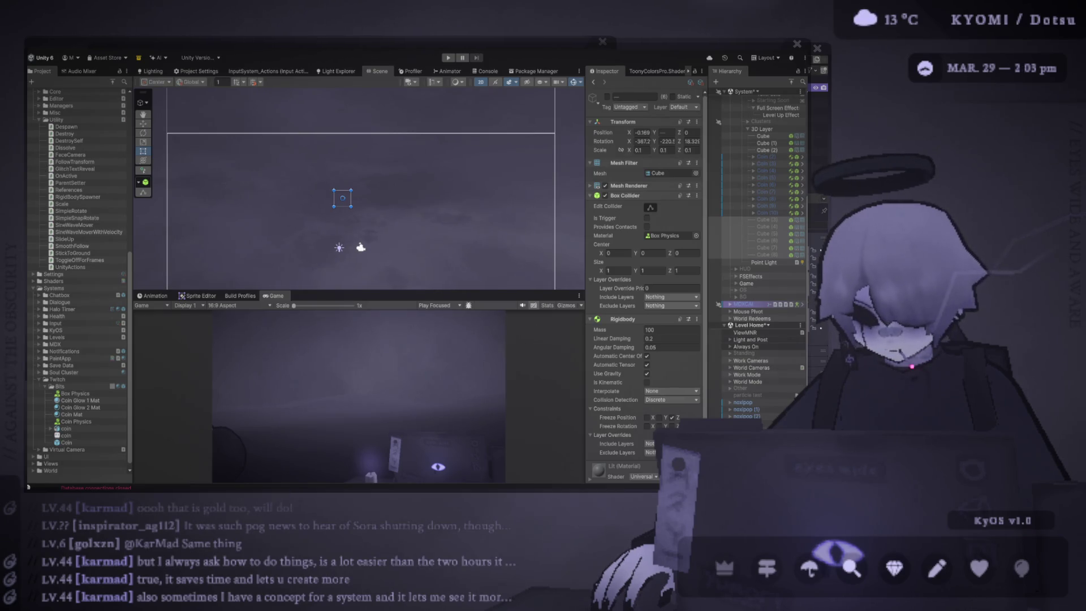
{"action": "scroll", "coordinate": [303, 268], "scroll_direction": "down", "scroll_amount": 2}
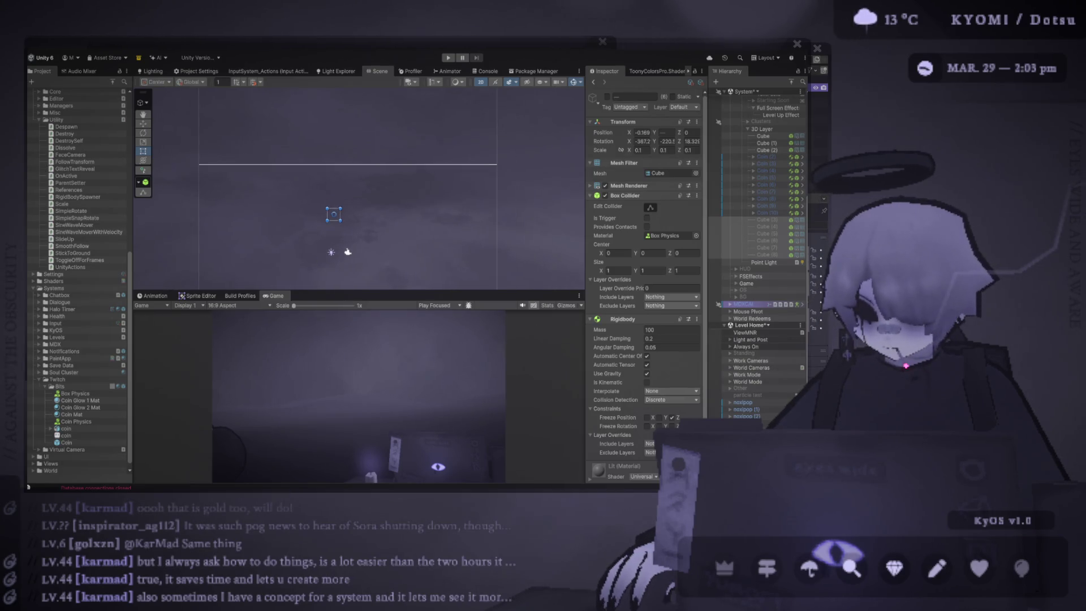
{"action": "scroll", "coordinate": [308, 218], "scroll_direction": "down", "scroll_amount": 3}
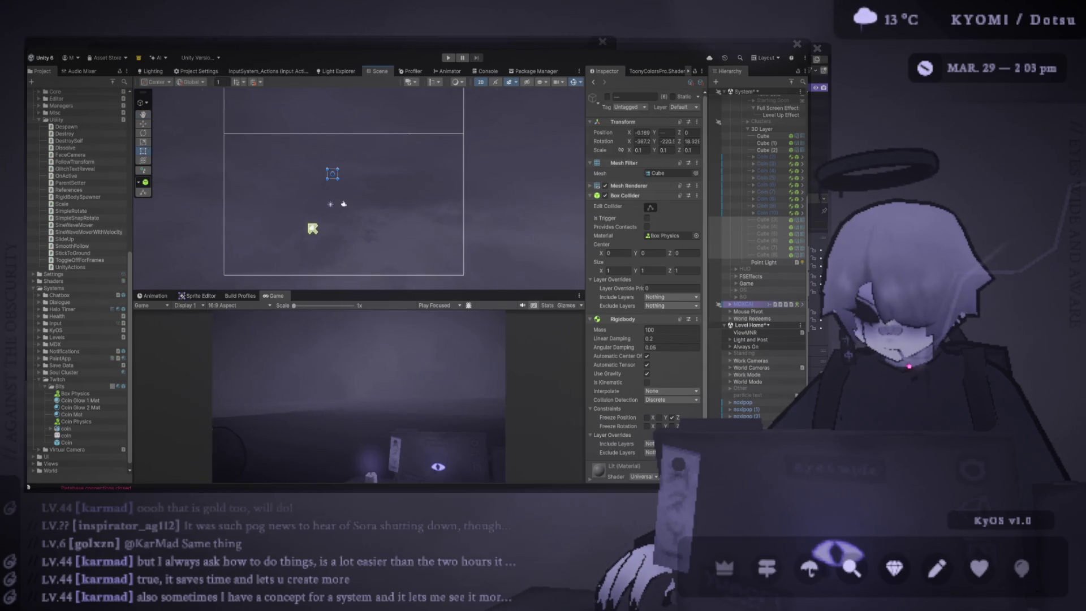
{"action": "scroll", "coordinate": [313, 228], "scroll_direction": "up", "scroll_amount": 3}
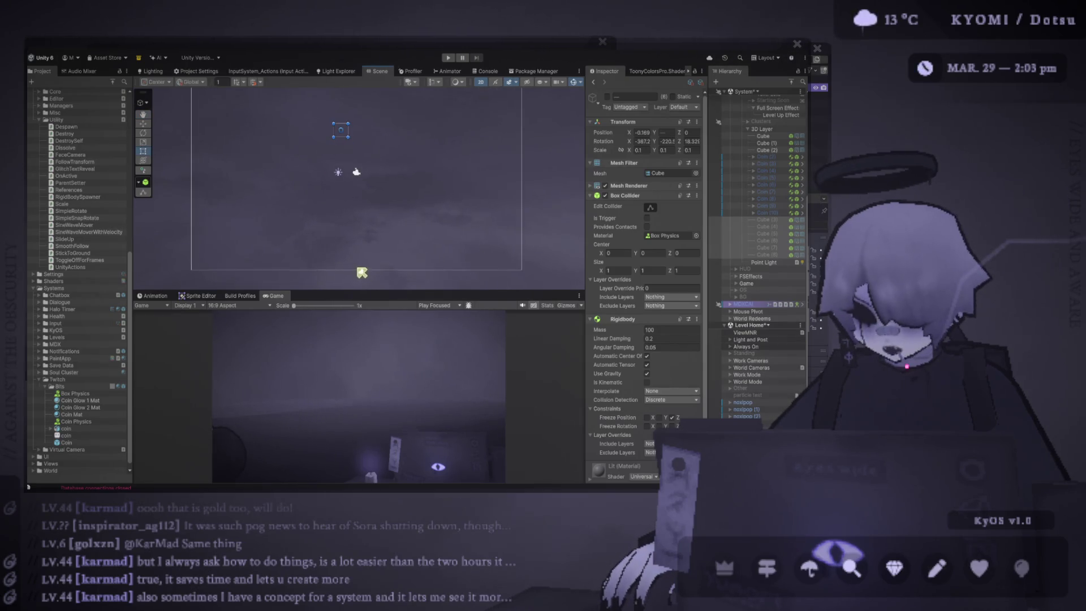
{"action": "left_click_drag", "start_coordinate": [364, 292], "coordinate": [374, 340]}
{"action": "left_click_drag", "start_coordinate": [368, 303], "coordinate": [371, 300]}
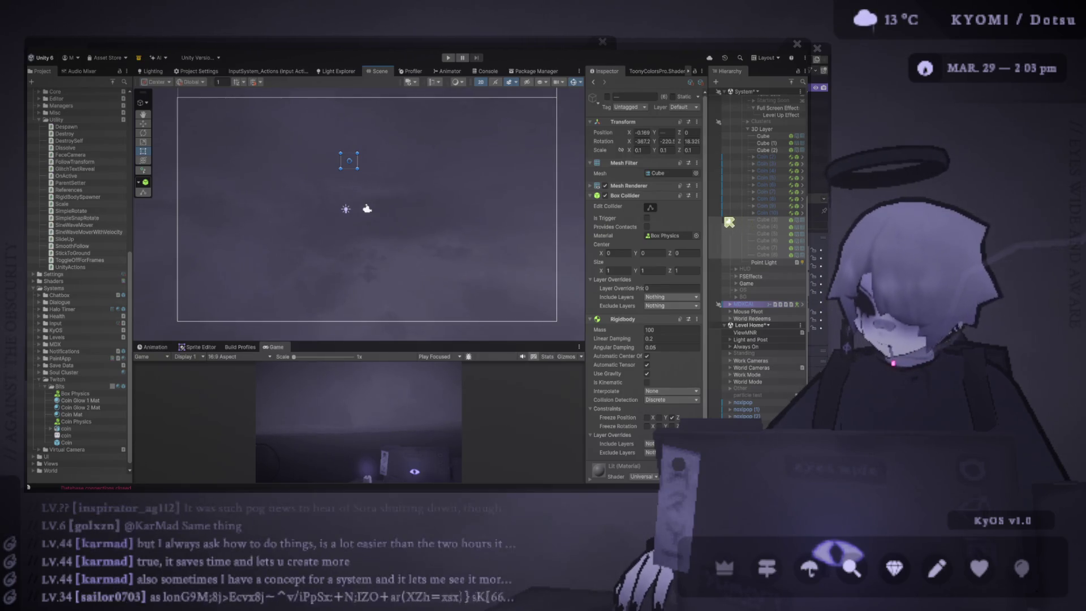
Activate Cube (3)–(8), run and stop Play mode to watch them fall, then select Cube (3)
{"action": "key", "text": "alt+shift+a"}
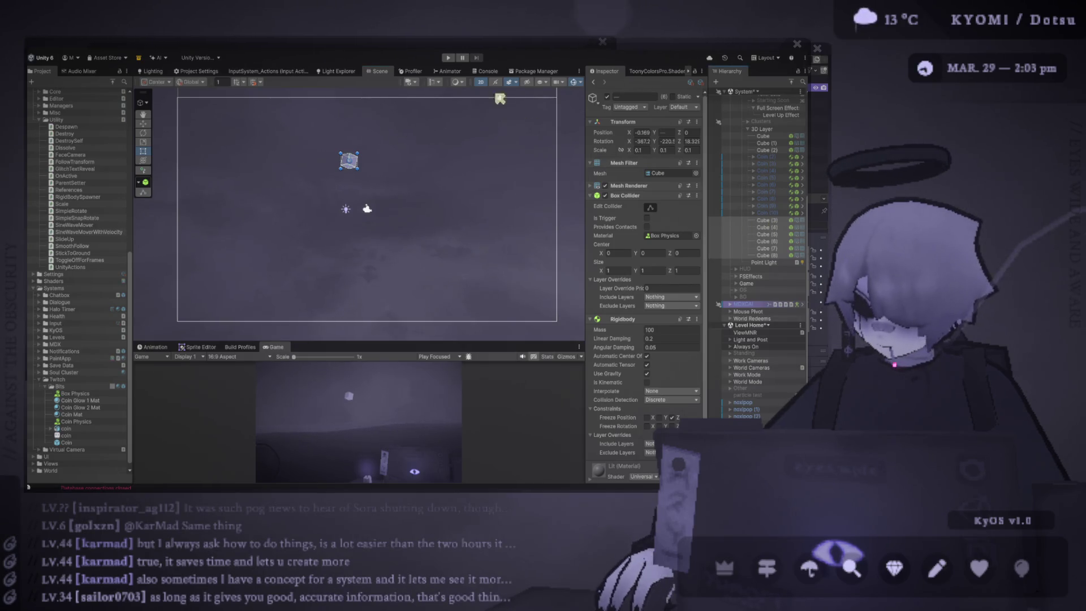
{"action": "left_click", "coordinate": [450, 59]}
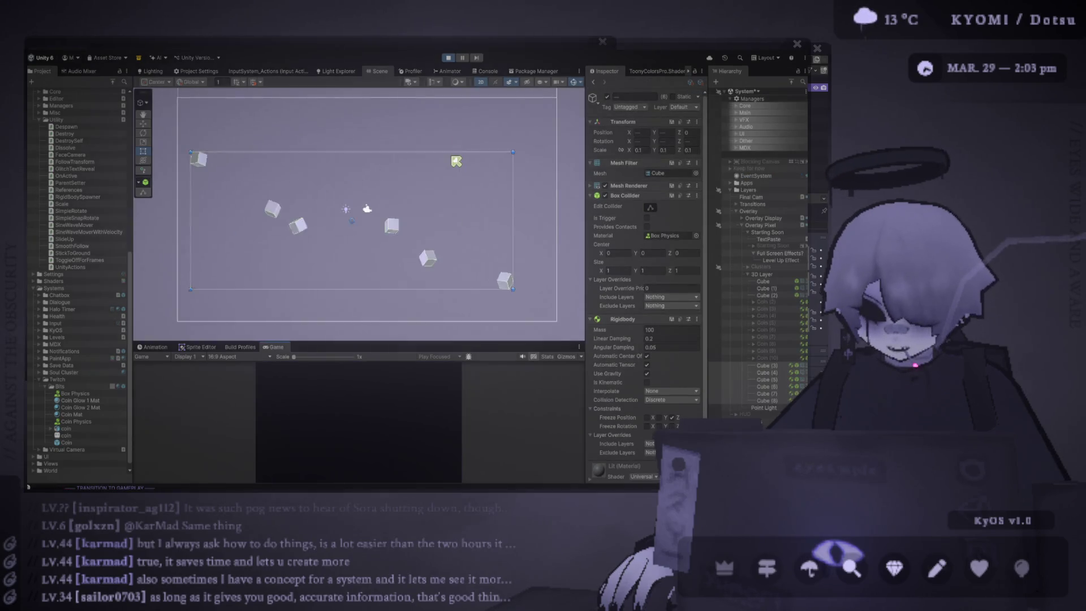
{"action": "left_click", "coordinate": [454, 59]}
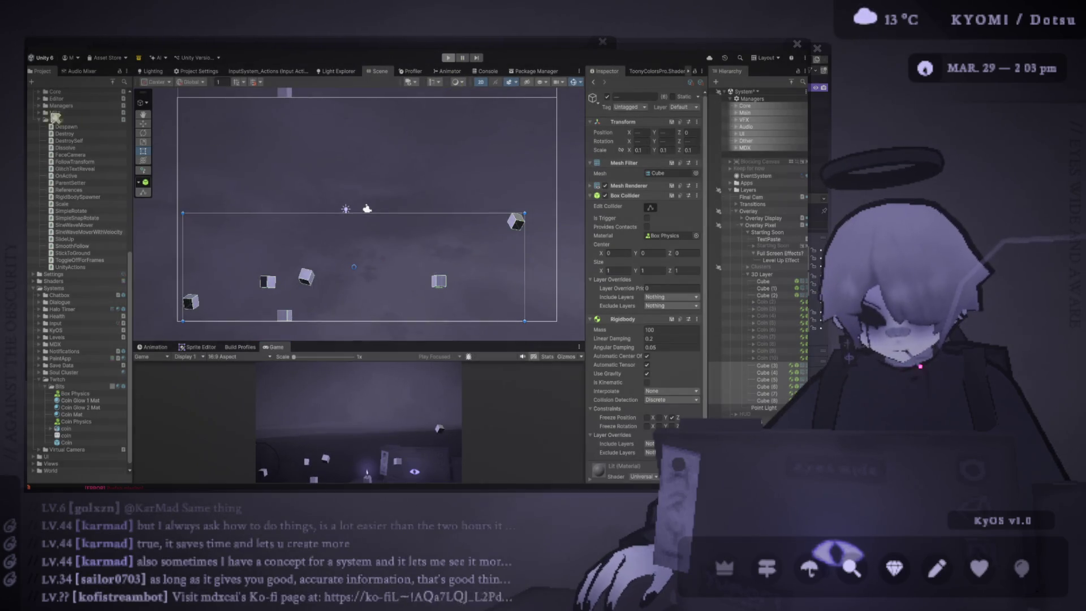
{"action": "left_click", "coordinate": [357, 160]}
{"action": "left_click", "coordinate": [349, 161]}
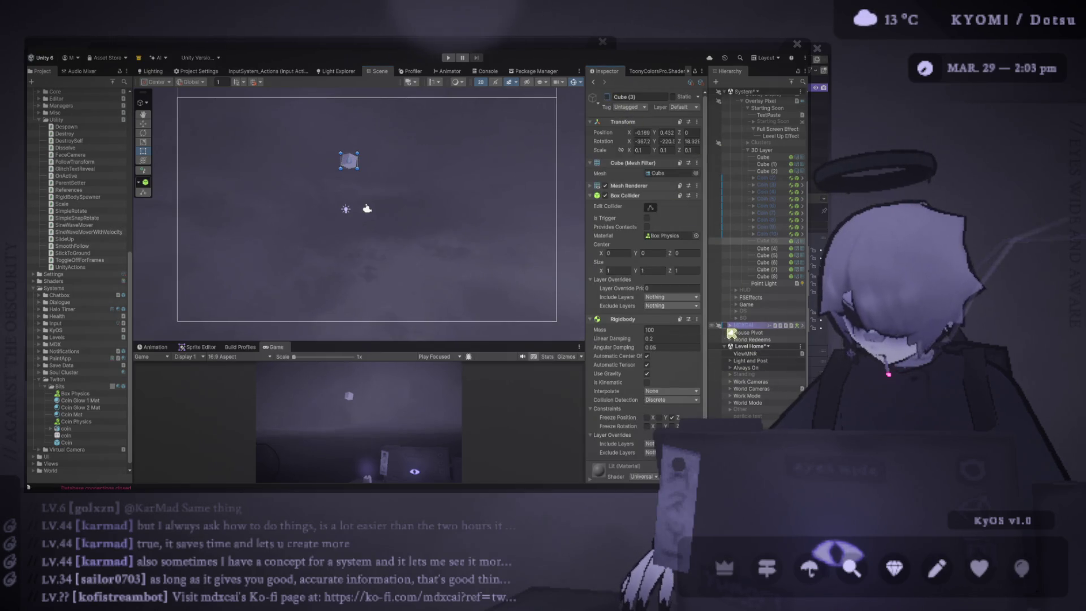
Frame the MDXCAI character in 3D perspective and orbit the view around it
{"action": "double_click", "coordinate": [743, 326]}
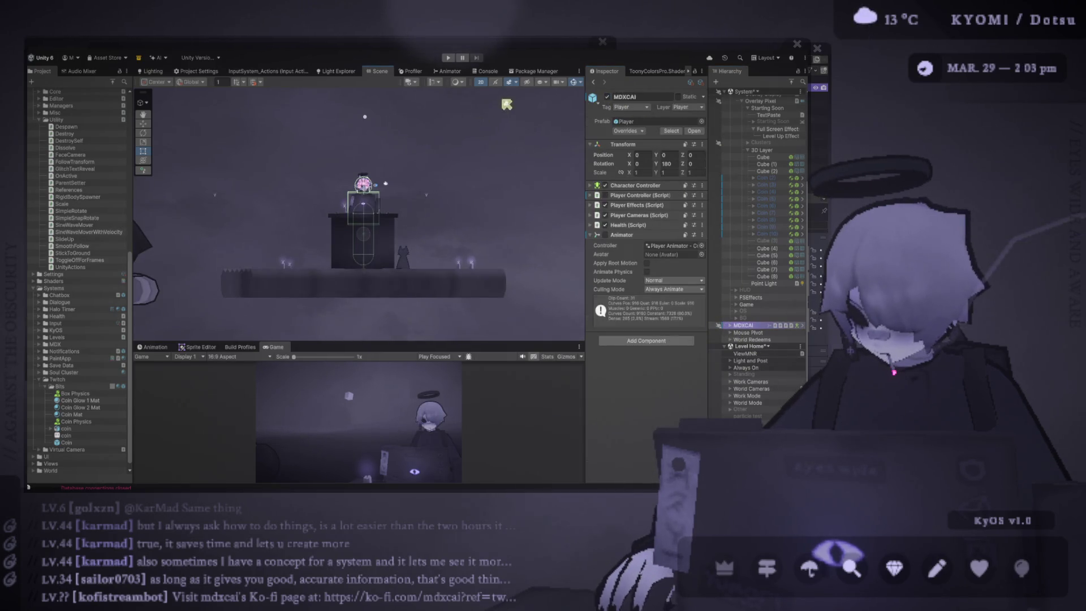
{"action": "left_click", "coordinate": [481, 82]}
{"action": "key", "text": "f"}
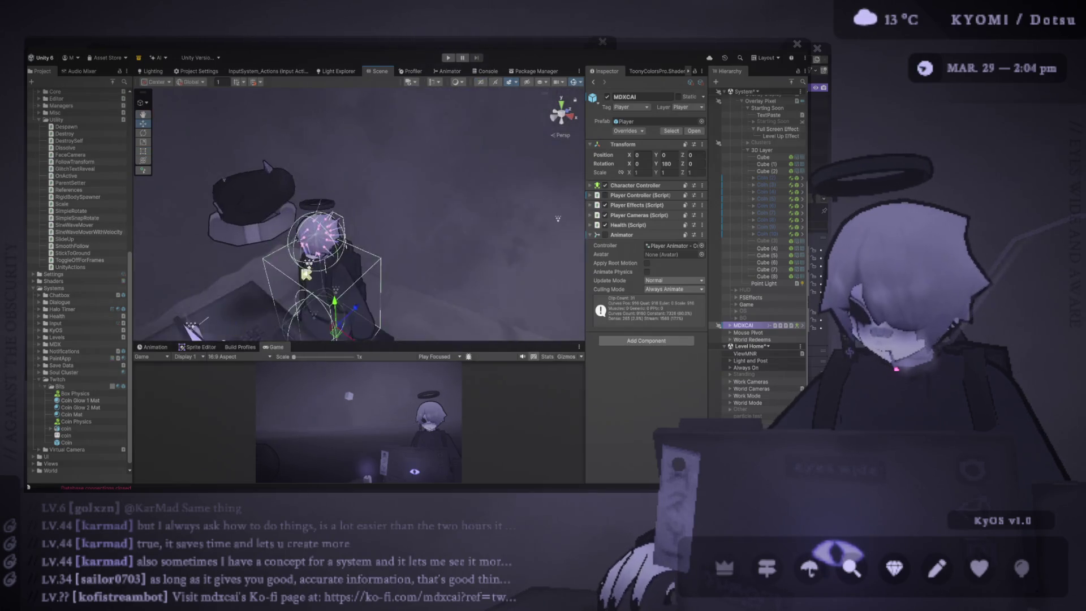
{"action": "left_click", "coordinate": [383, 145]}
{"action": "mouse_move", "coordinate": [382, 144]}
{"action": "left_mouse_down"}
{"action": "mouse_move", "coordinate": [452, 174]}
{"action": "mouse_move", "coordinate": [469, 169]}
{"action": "left_mouse_up"}
Toggle the scene effects and lighting previews, zoom in on the desk, and select the particle system
{"action": "left_click", "coordinate": [511, 83]}
{"action": "left_click", "coordinate": [512, 84]}
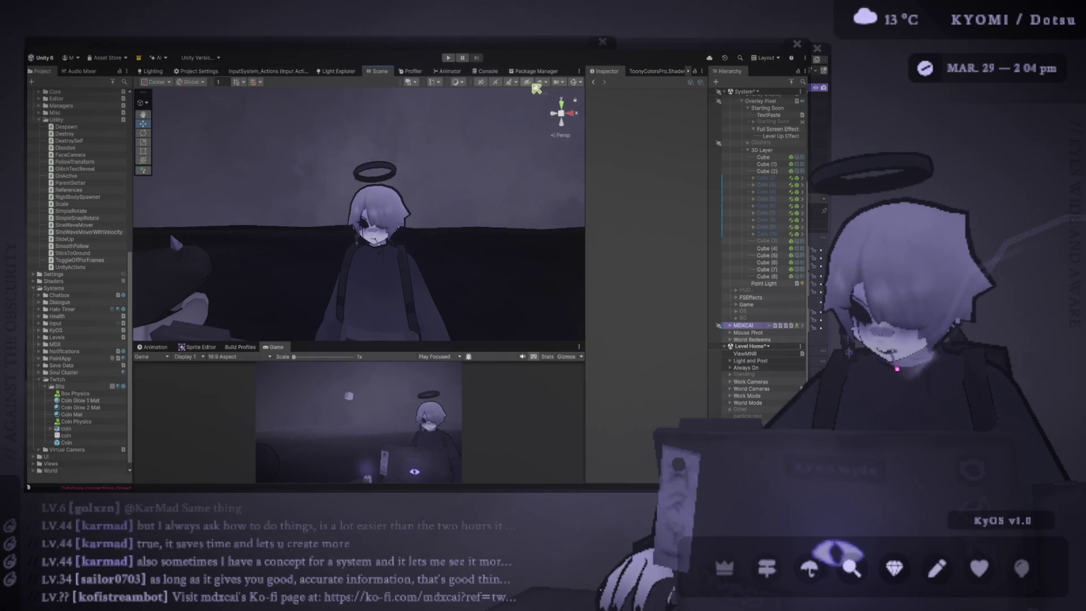
{"action": "key", "text": "f"}
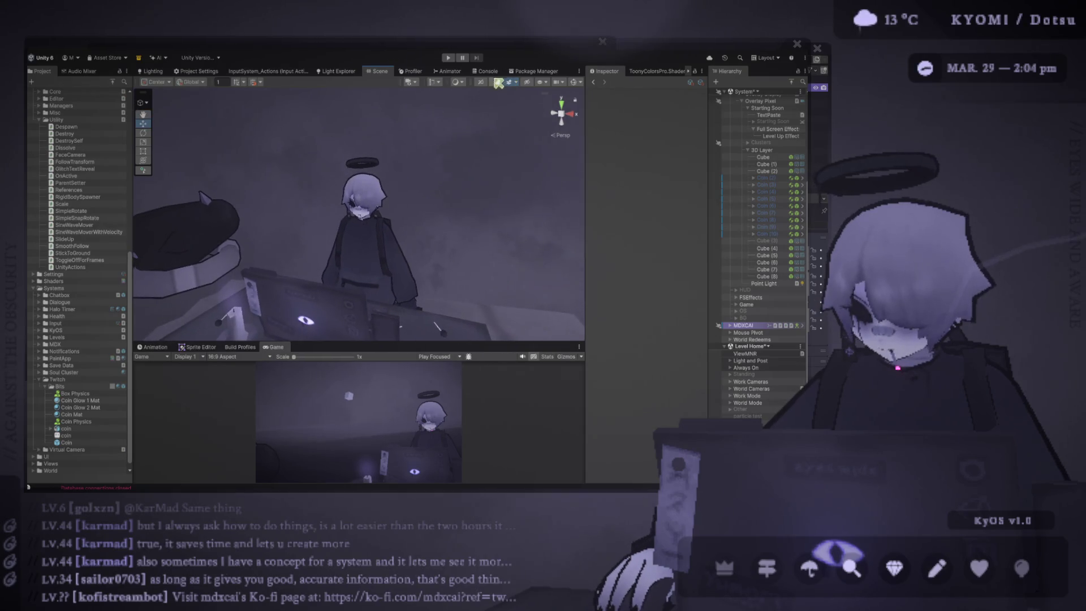
{"action": "left_click", "coordinate": [511, 82]}
{"action": "left_click", "coordinate": [511, 82]}
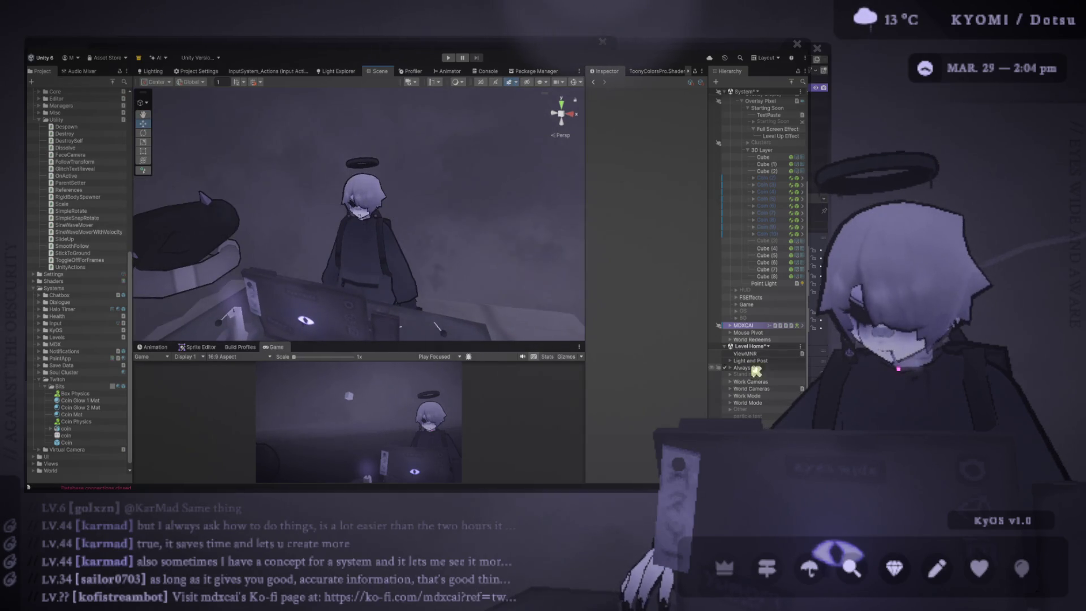
{"action": "scroll", "coordinate": [739, 340], "scroll_direction": "up", "scroll_amount": 5}
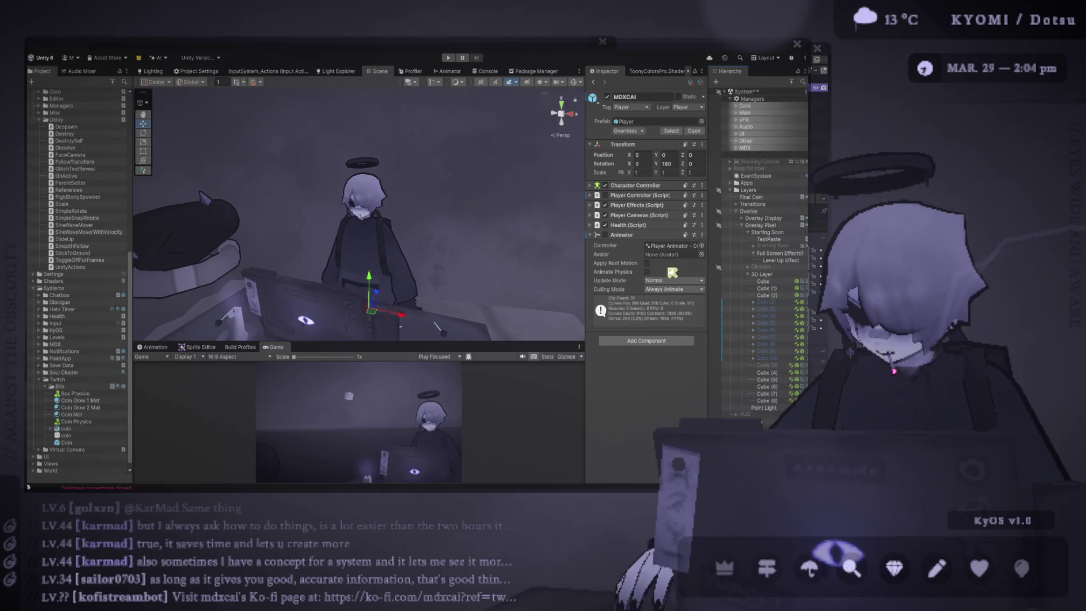
{"action": "left_click", "coordinate": [368, 199]}
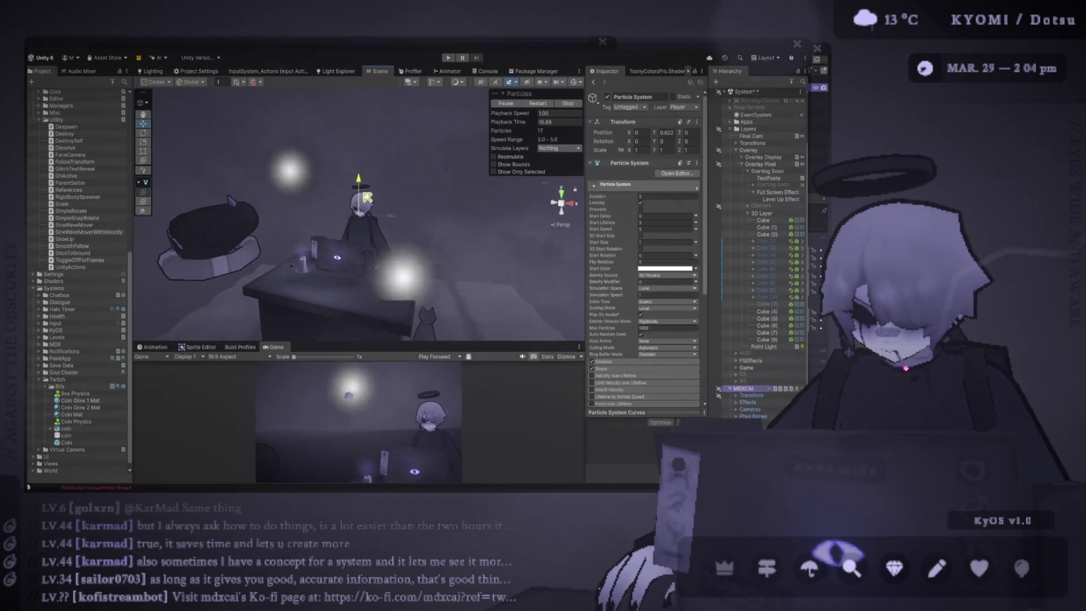
Frame the particle system and raise the emitter to the character's head height
{"action": "key", "text": "f"}
{"action": "left_click_drag", "start_coordinate": [360, 229], "coordinate": [294, 201]}
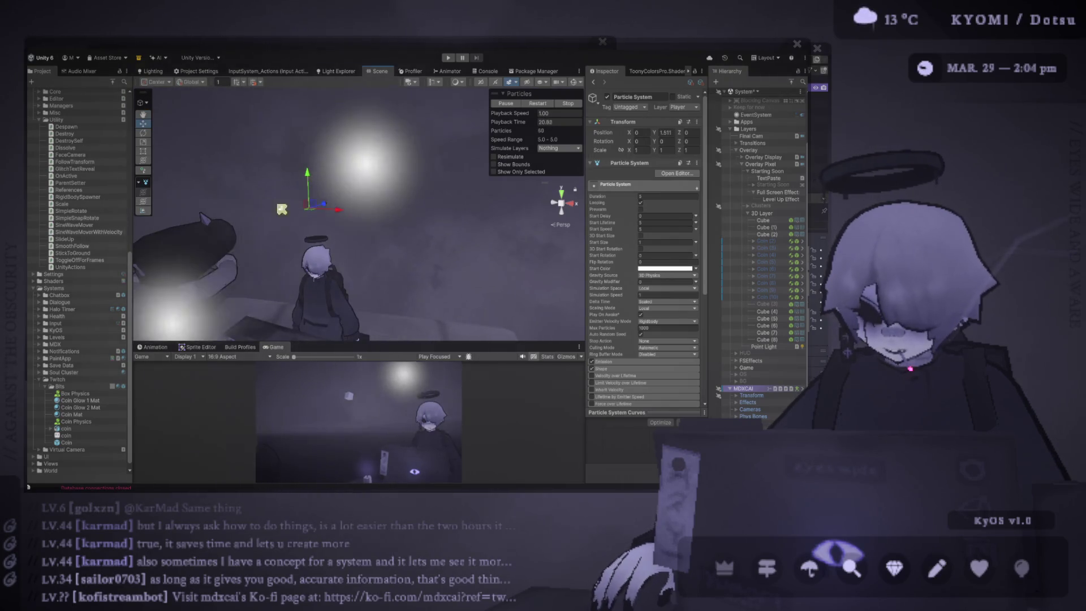
{"action": "scroll", "coordinate": [621, 247], "scroll_direction": "down", "scroll_amount": 5}
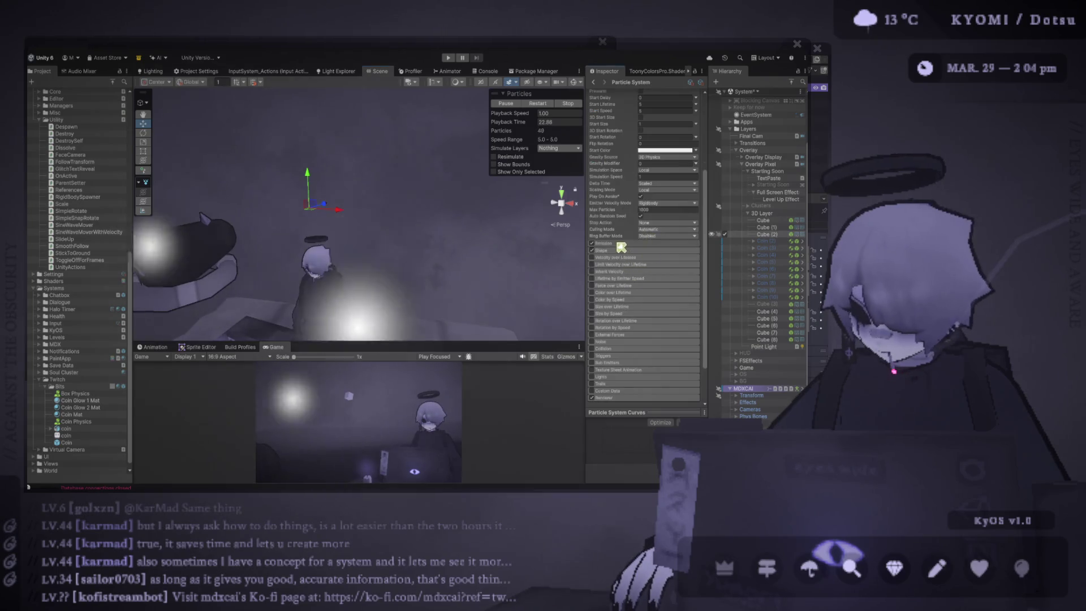
{"action": "left_click", "coordinate": [621, 249]}
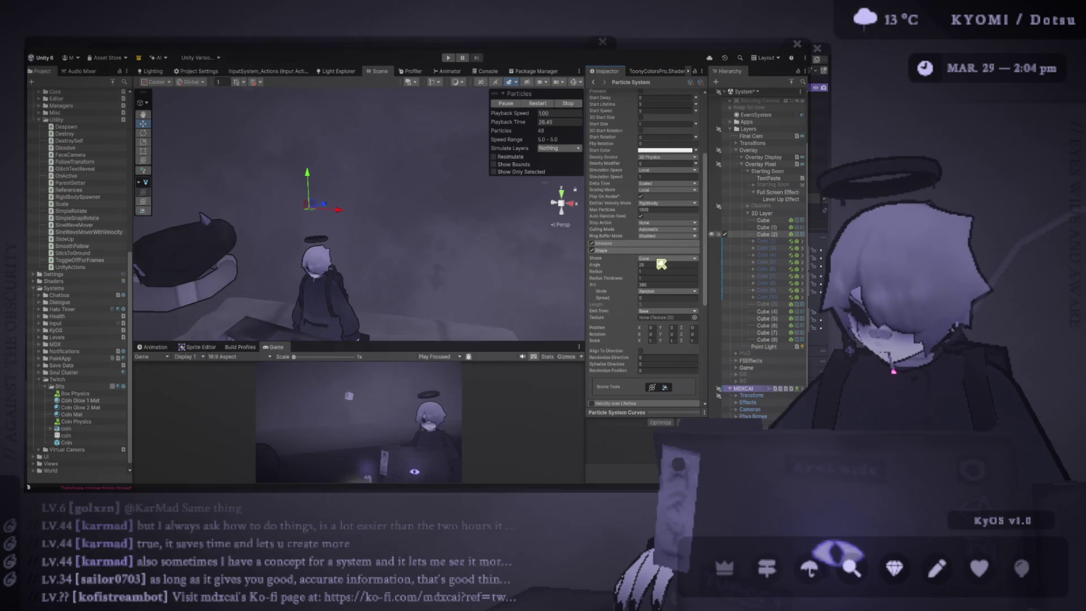
Set the emission shape to Sphere and the Start Speed to 0
{"action": "key", "text": "f"}
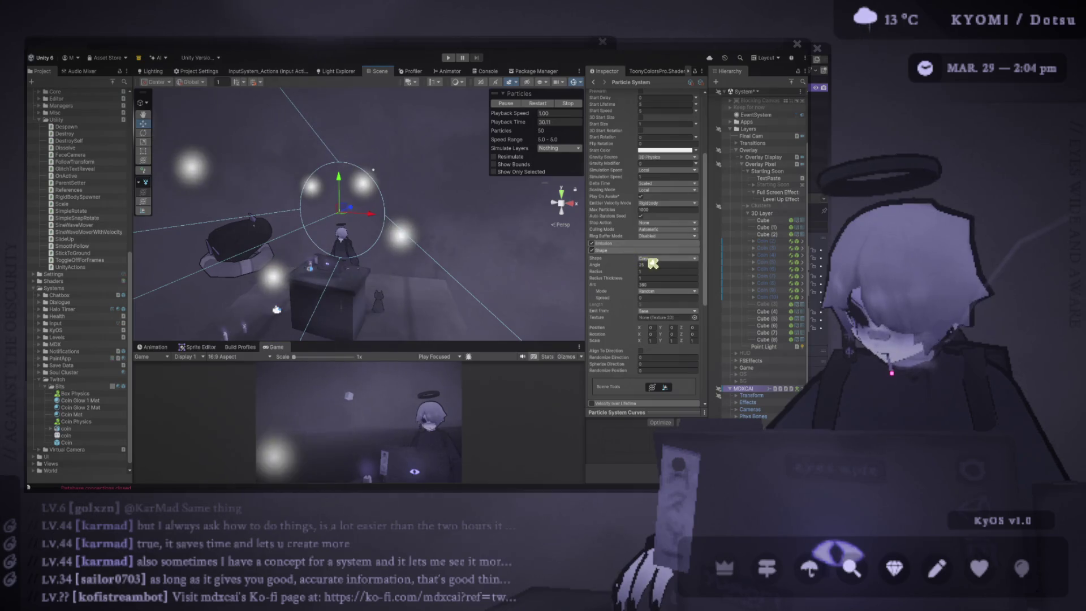
{"action": "left_click", "coordinate": [667, 258]}
{"action": "left_click", "coordinate": [662, 244]}
{"action": "scroll", "coordinate": [659, 229], "scroll_direction": "up", "scroll_amount": 5}
{"action": "double_click", "coordinate": [659, 229]}
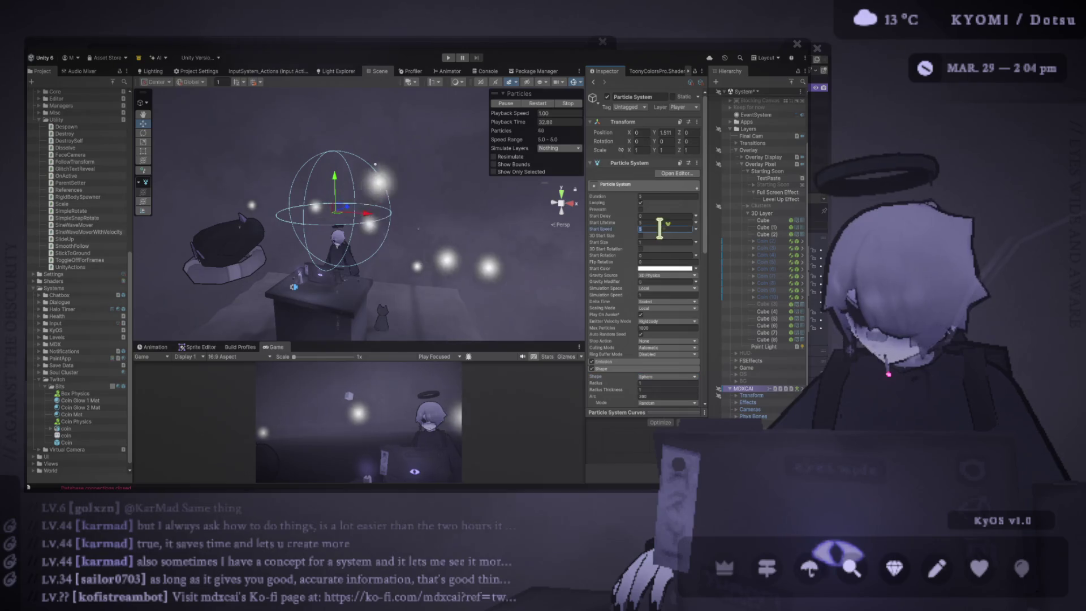
{"action": "type", "text": "0"}
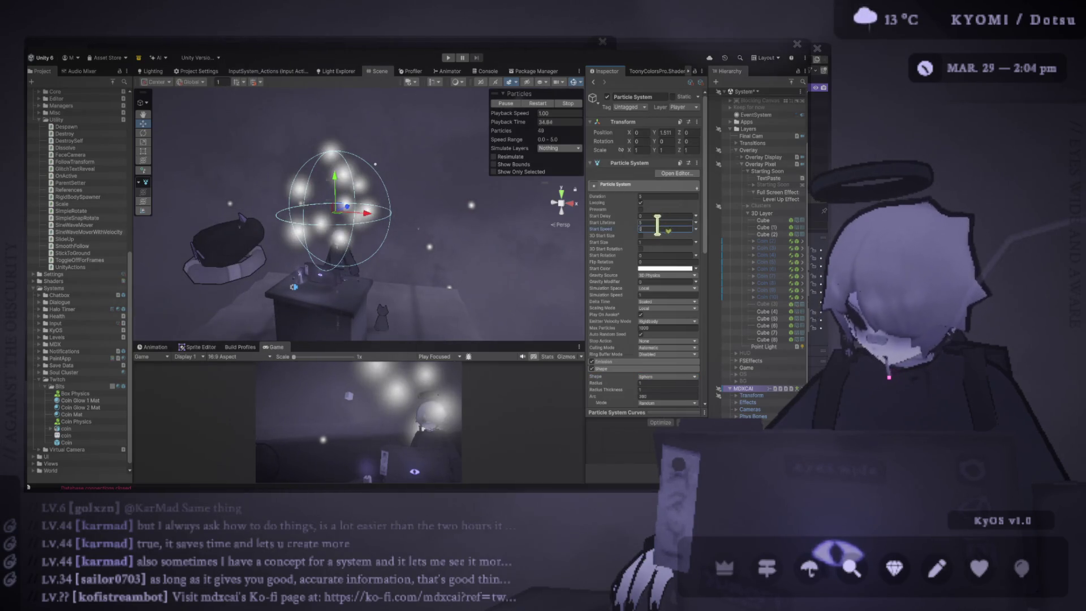
{"action": "scroll", "coordinate": [621, 279], "scroll_direction": "down", "scroll_amount": 4}
{"action": "left_click", "coordinate": [620, 276]}
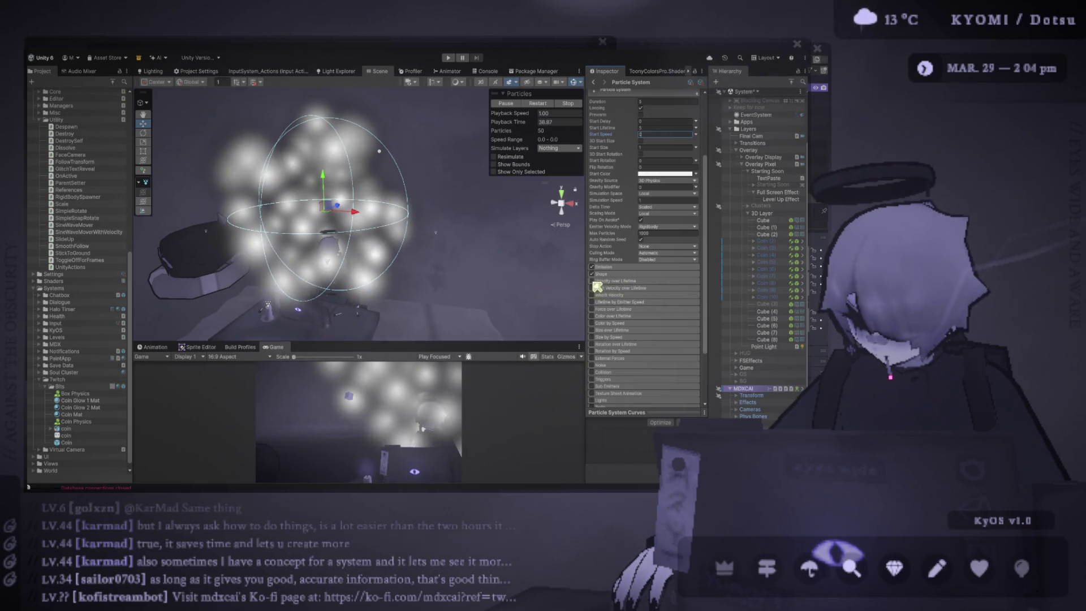
Enable Velocity over Lifetime and set its Orbital Y to 1
{"action": "left_click", "coordinate": [614, 281]}
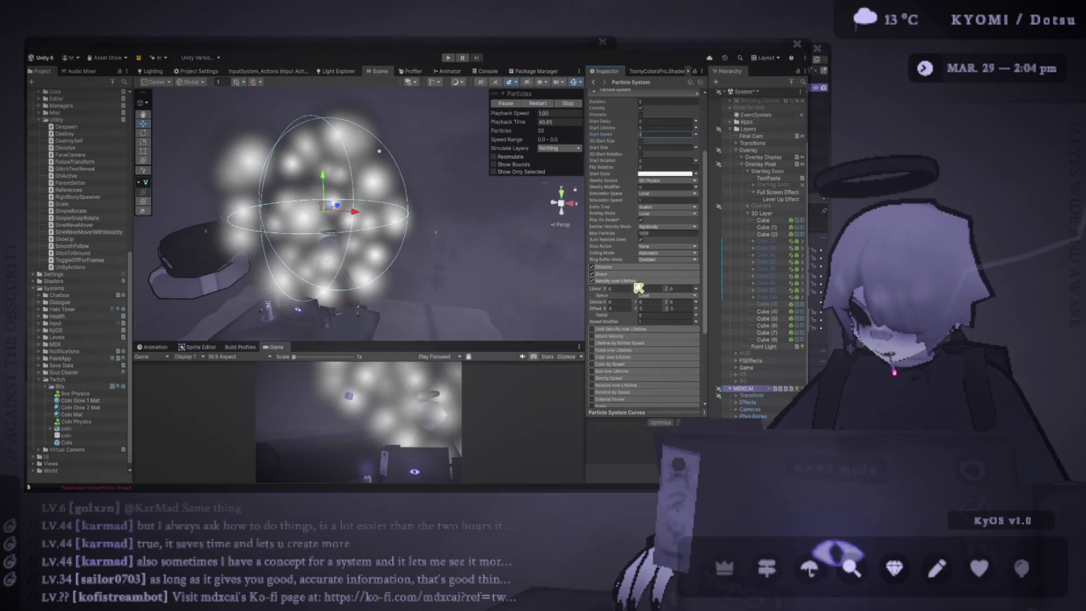
{"action": "left_click", "coordinate": [650, 302]}
{"action": "type", "text": "1"}
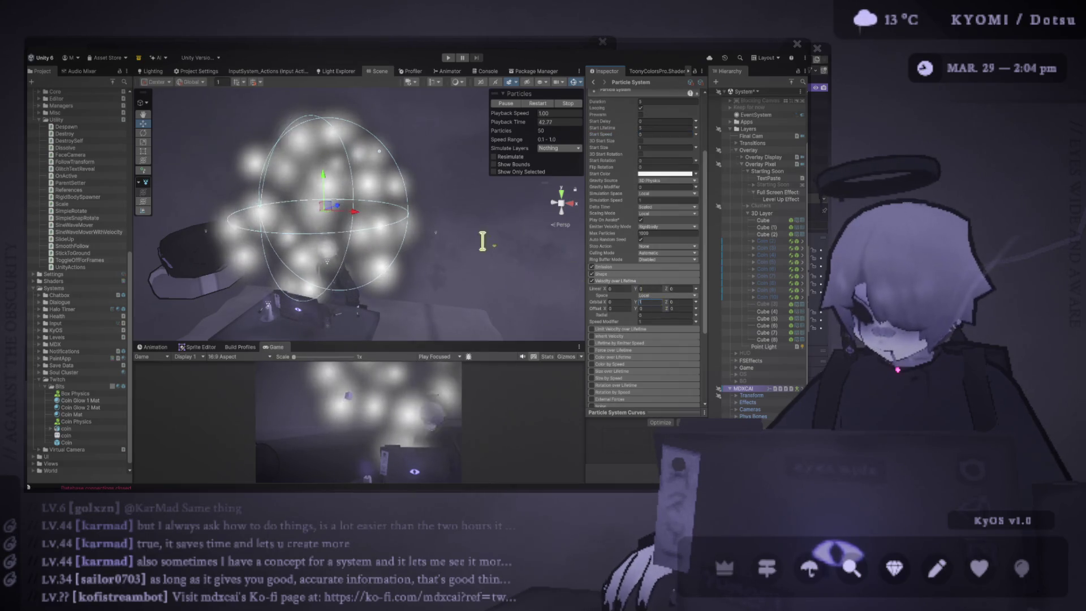
{"action": "scroll", "coordinate": [422, 193], "scroll_direction": "up", "scroll_amount": 3}
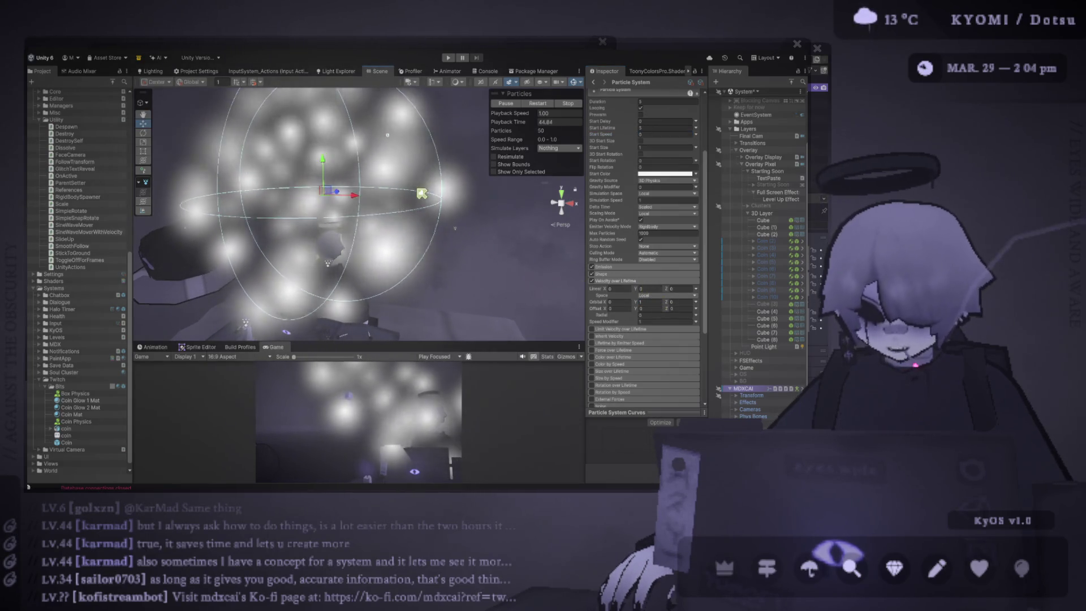
{"action": "left_click", "coordinate": [654, 309]}
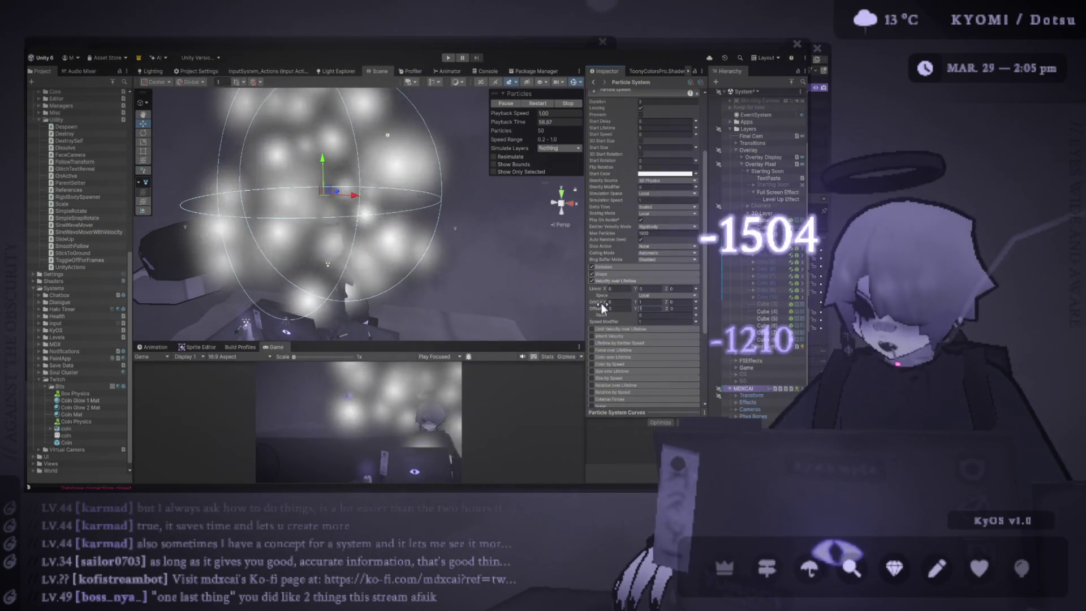
{"action": "left_click", "coordinate": [639, 302]}
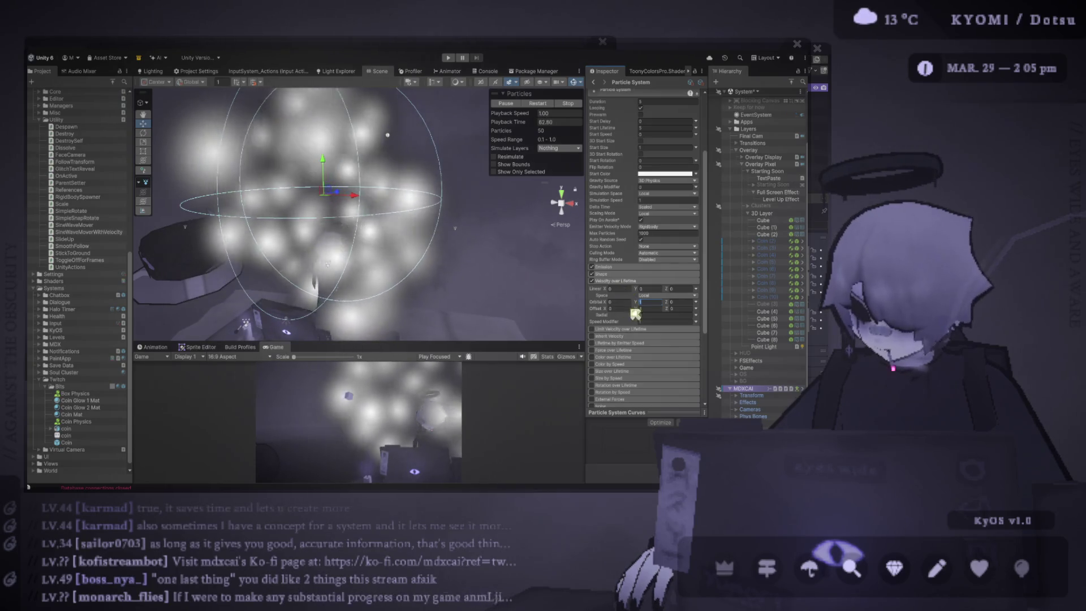
{"action": "left_click", "coordinate": [649, 308]}
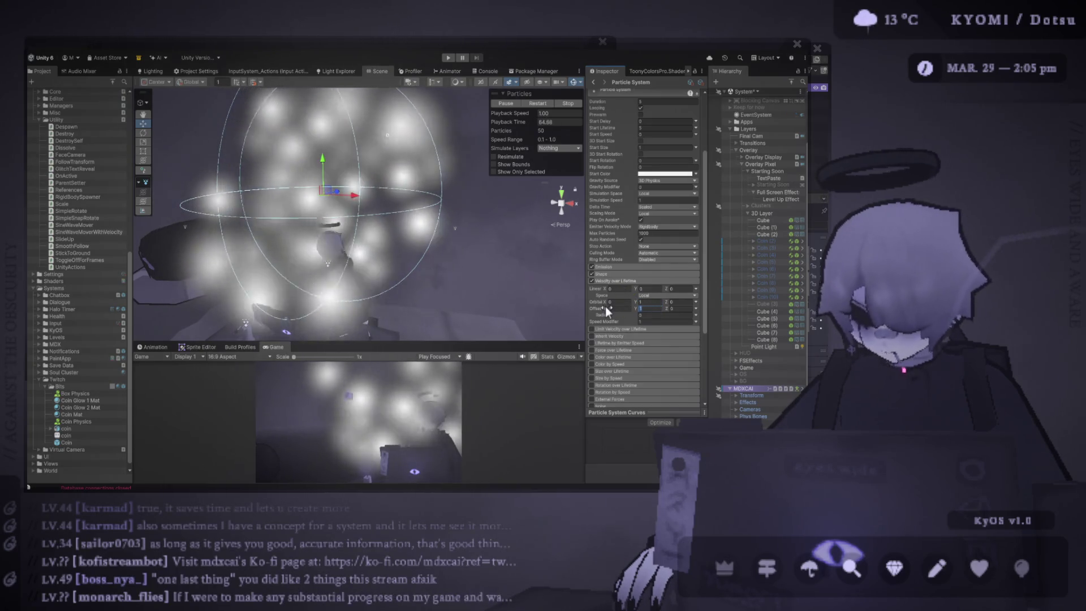
{"action": "left_click", "coordinate": [656, 303]}
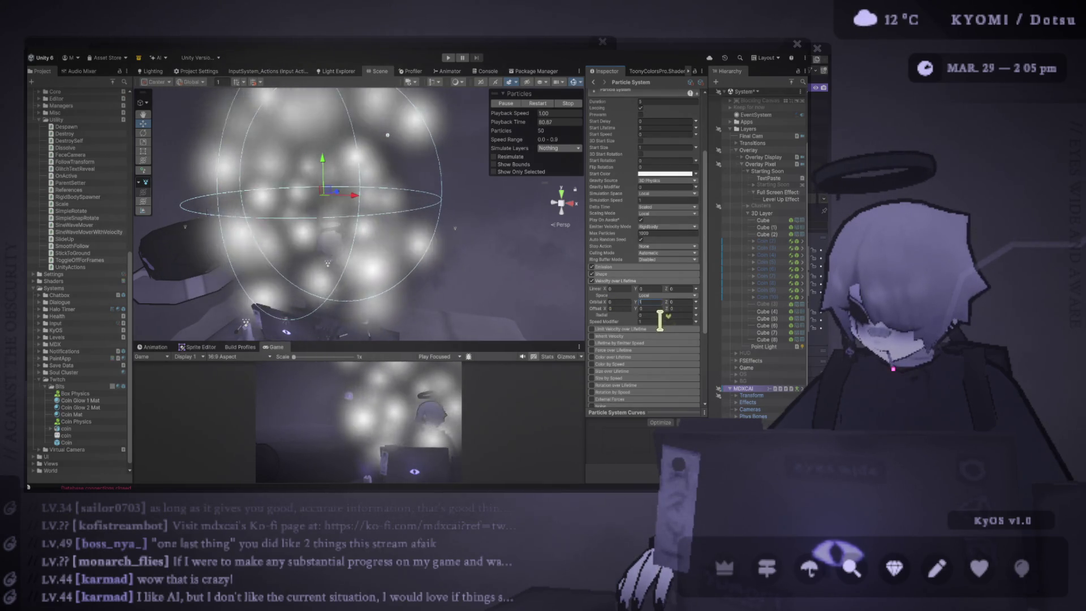
{"action": "type", "text": "1"}
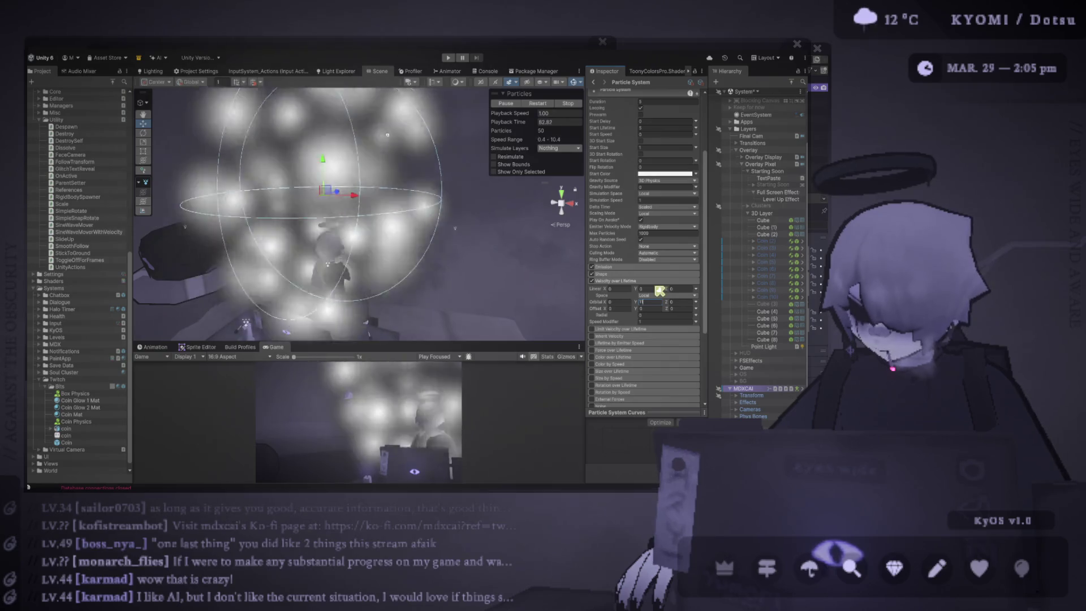
{"action": "key", "text": "BackSpace"}
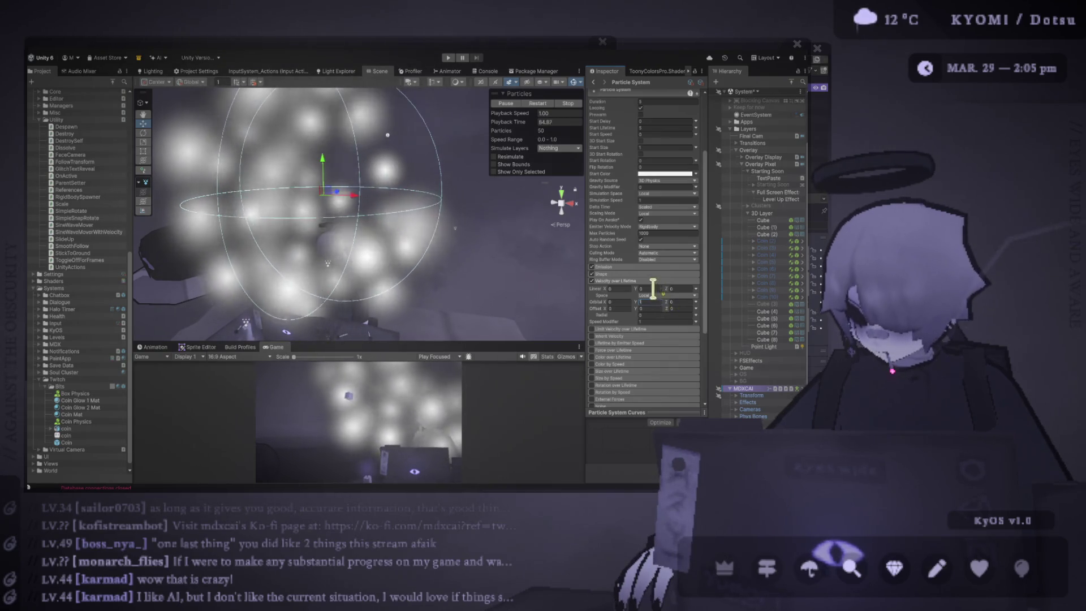
Set the Linear Y velocity to -0.5 so the particles sink slowly
{"action": "left_click", "coordinate": [650, 288]}
{"action": "type", "text": "1-1"}
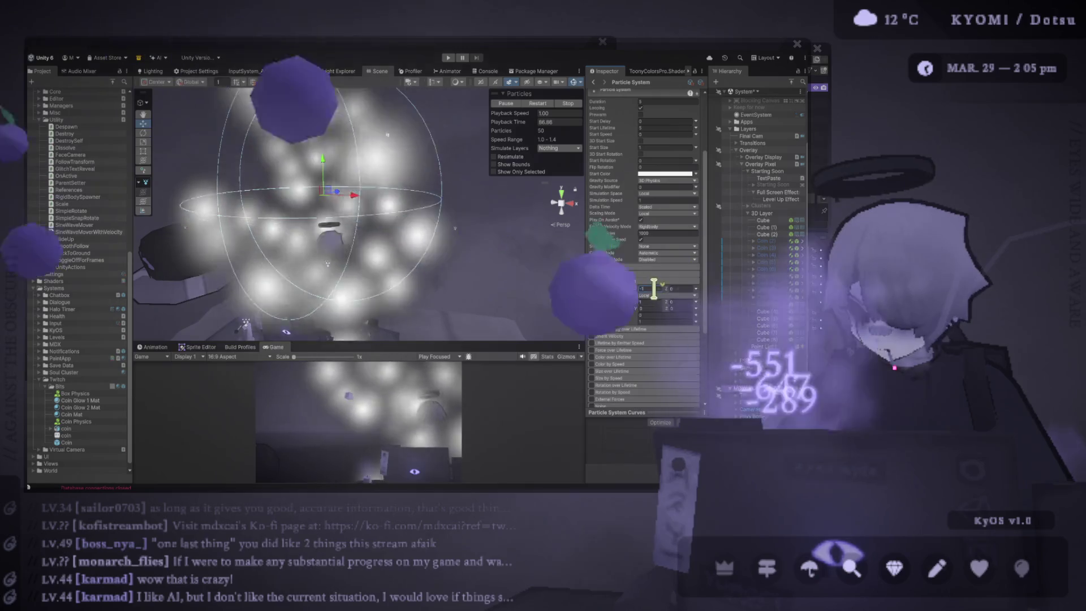
{"action": "key", "text": "BackSpace"}
{"action": "type", "text": "0"}
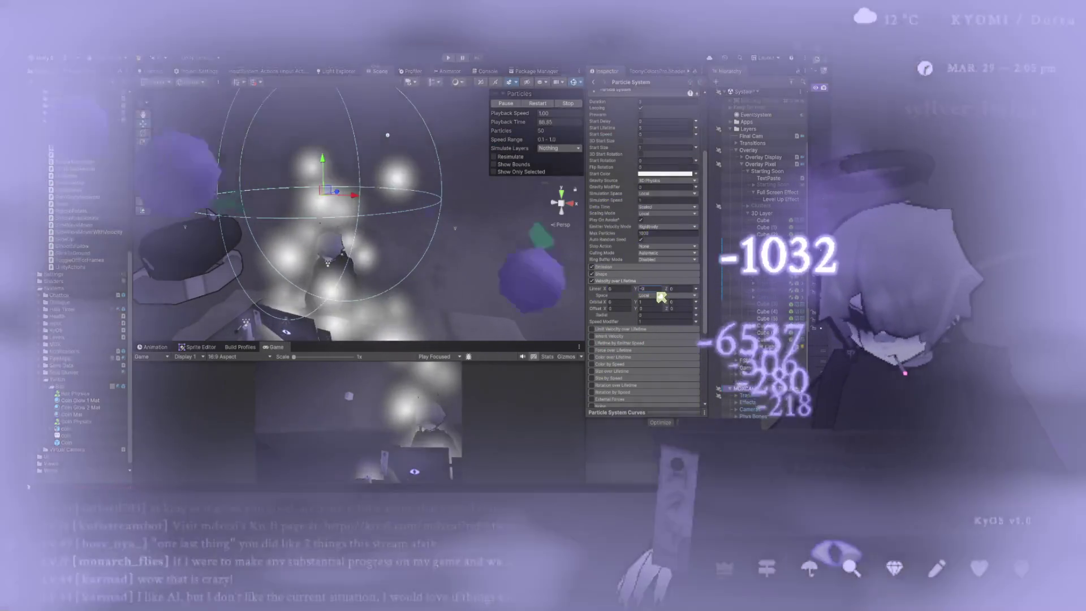
{"action": "type", "text": ".5"}
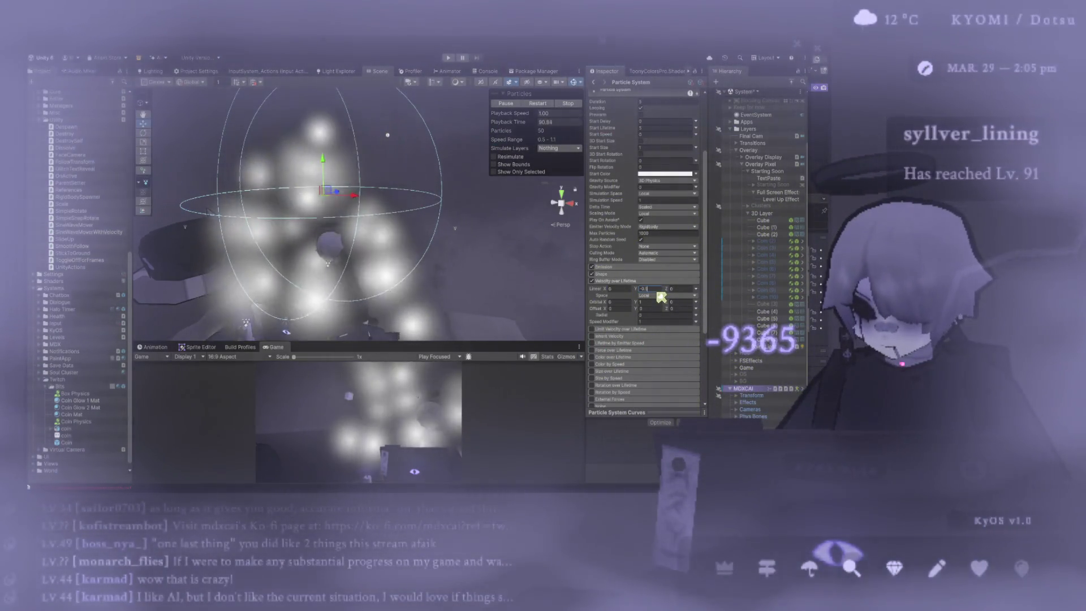
{"action": "scroll", "coordinate": [482, 226], "scroll_direction": "up", "scroll_amount": 3}
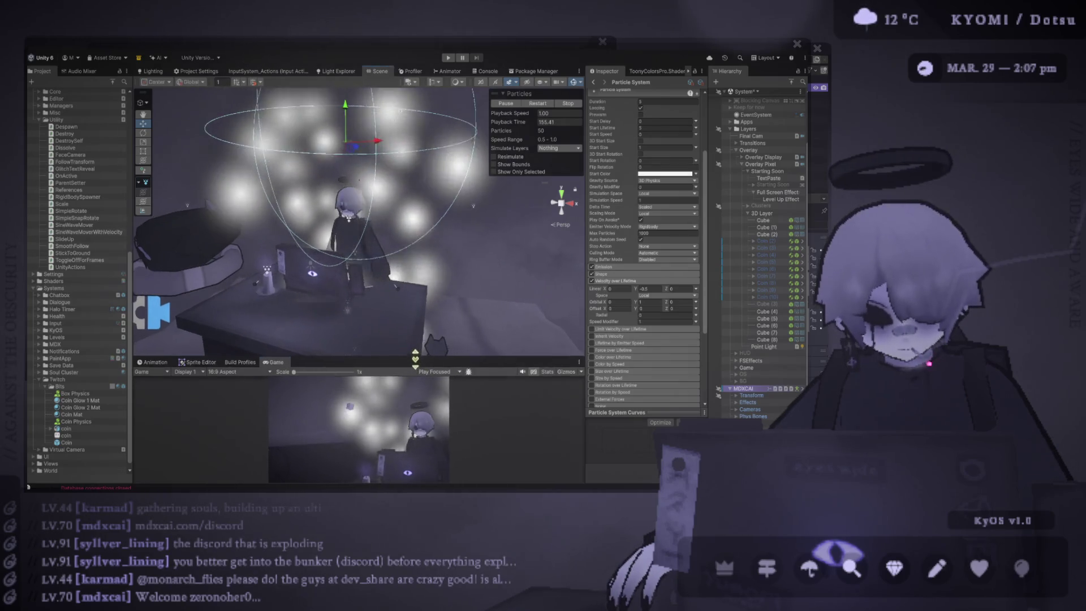
Set the particles' Start Size to 0.2 and restart the simulation
{"action": "left_click_drag", "start_coordinate": [414, 341], "coordinate": [414, 370]}
{"action": "scroll", "coordinate": [764, 170], "scroll_direction": "up", "scroll_amount": 3}
{"action": "scroll", "coordinate": [674, 190], "scroll_direction": "up", "scroll_amount": 2}
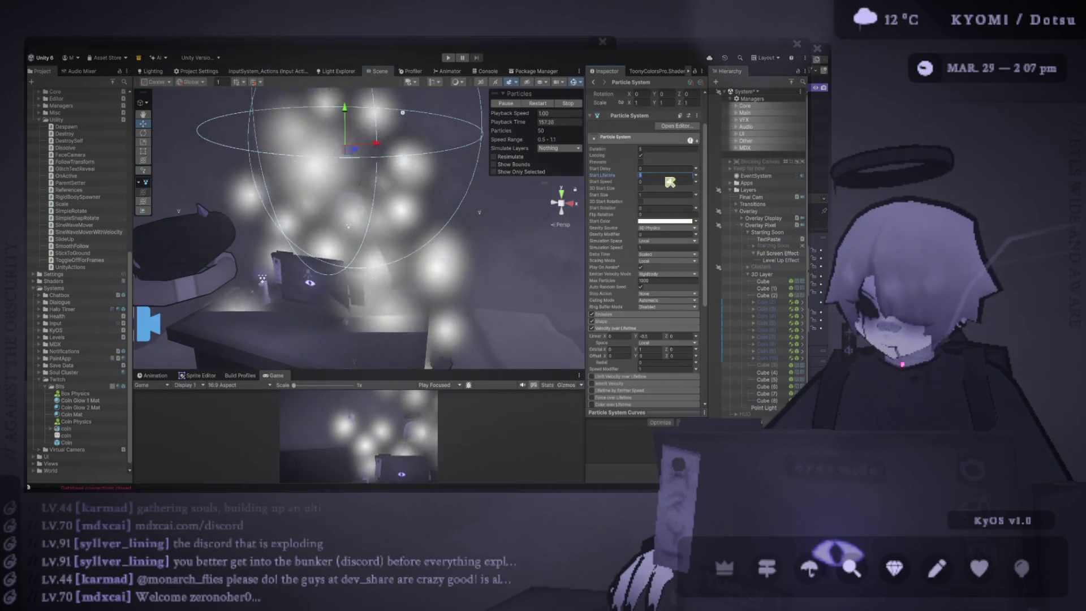
{"action": "left_click", "coordinate": [668, 194]}
{"action": "type", "text": "0.2"}
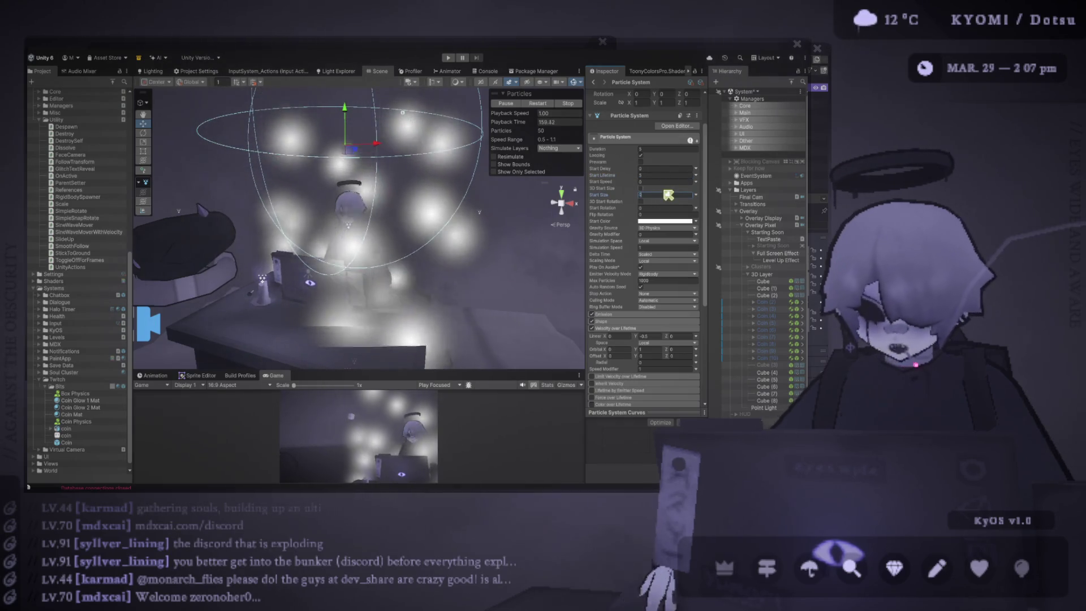
{"action": "left_click", "coordinate": [537, 106]}
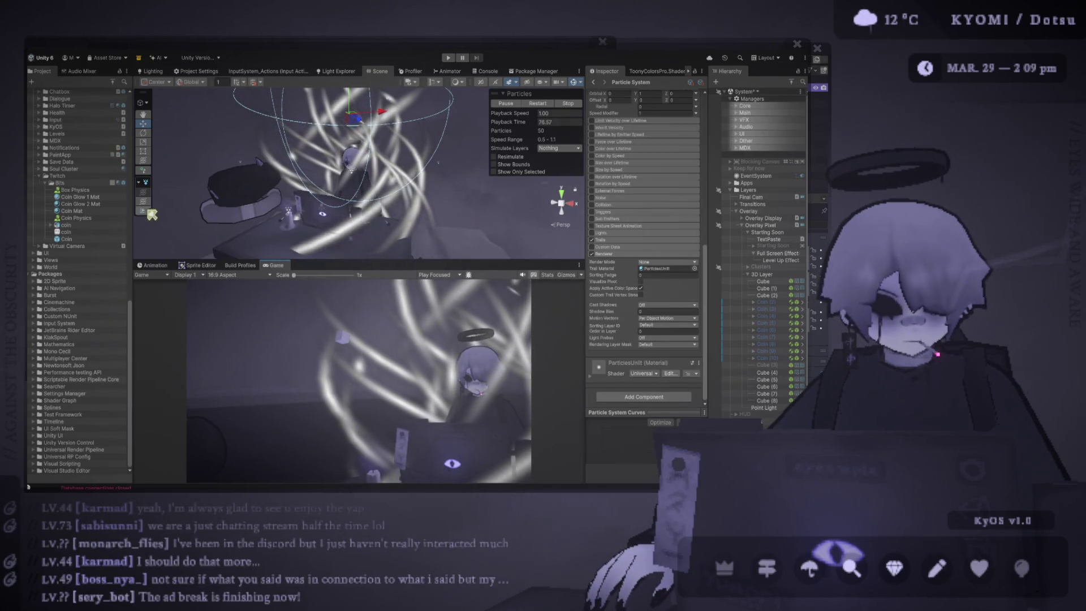
Scroll back to the Shape module and expand it
{"action": "scroll", "coordinate": [647, 205], "scroll_direction": "up", "scroll_amount": 5}
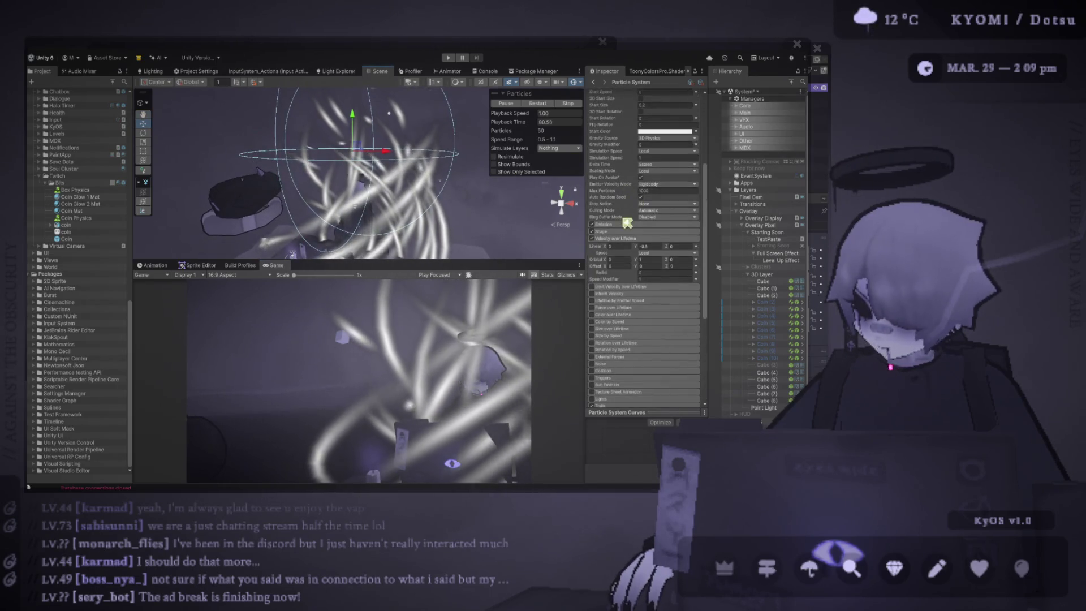
{"action": "scroll", "coordinate": [633, 211], "scroll_direction": "down", "scroll_amount": 1}
{"action": "left_click", "coordinate": [633, 208]}
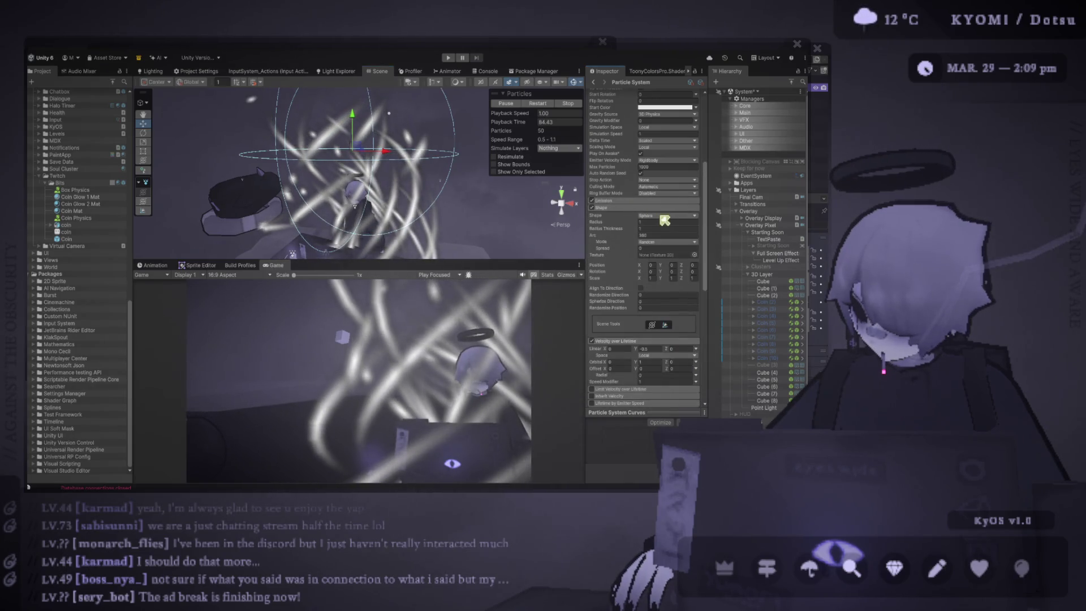
Change the emitter shape to Circle, rotate it 90 on X, and recentre the view on the ring
{"action": "left_click", "coordinate": [669, 306]}
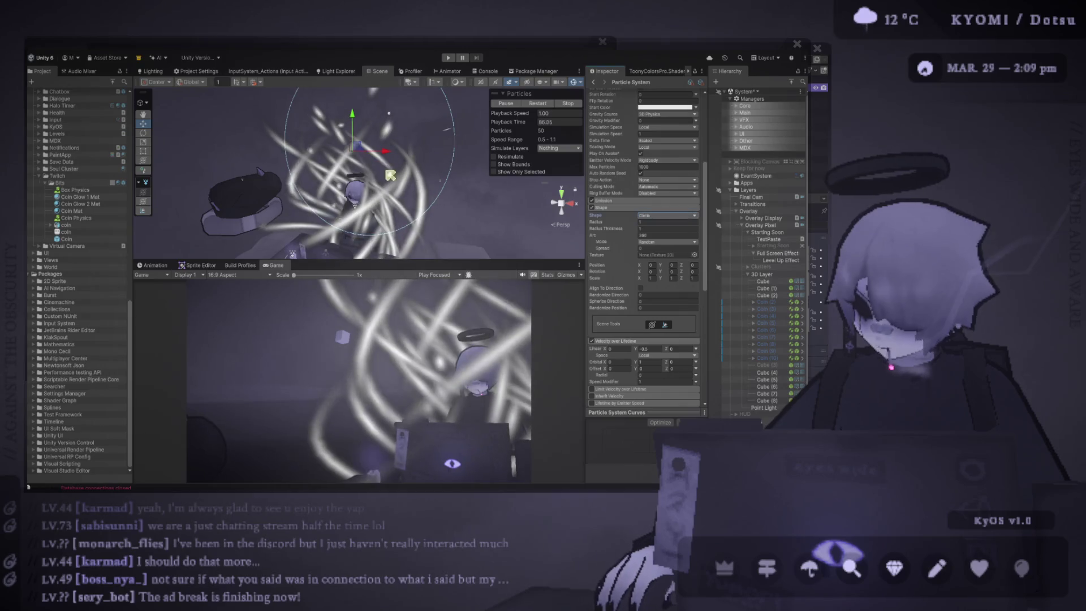
{"action": "scroll", "coordinate": [657, 208], "scroll_direction": "up", "scroll_amount": 6}
{"action": "left_click", "coordinate": [649, 141]}
{"action": "type", "text": "90"}
{"action": "key", "text": "Return"}
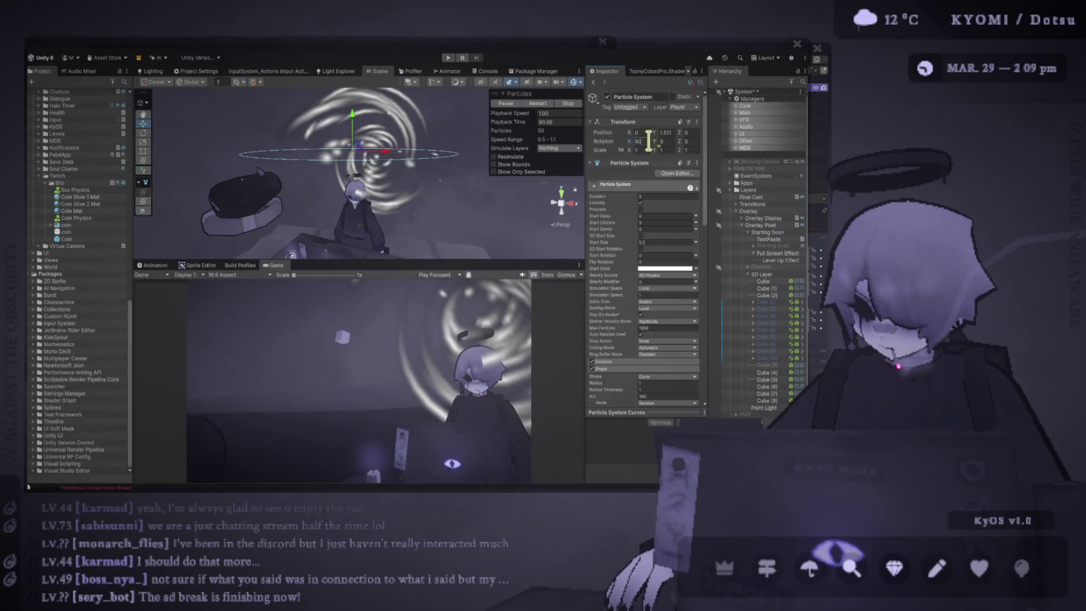
{"action": "left_click_drag", "start_coordinate": [470, 157], "coordinate": [392, 153]}
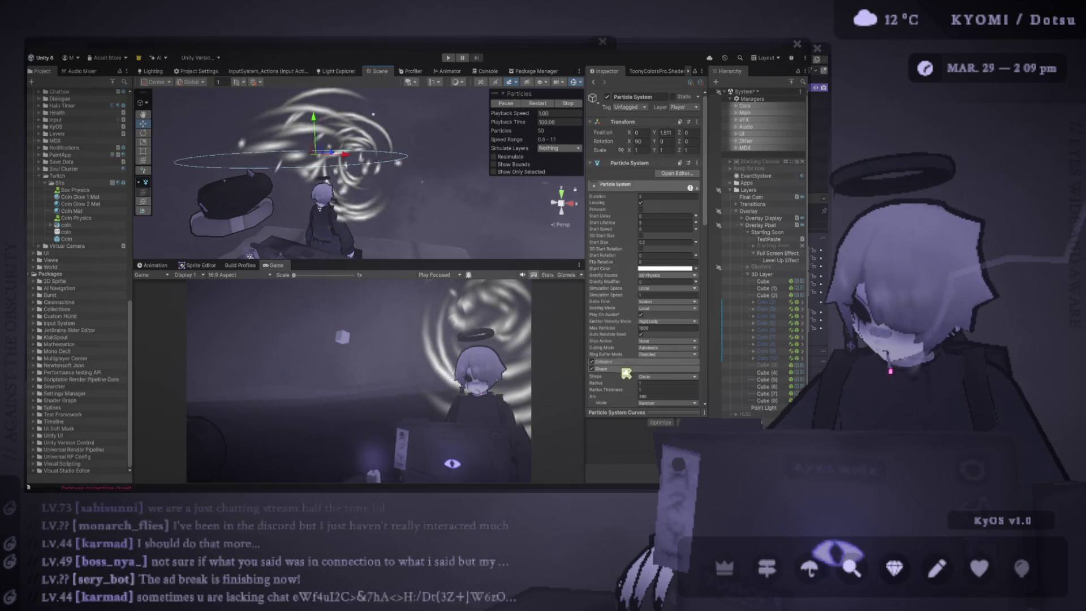
Set the trail's Velocity over Lifetime to Linear X -0.5 and Orbital X 1
{"action": "scroll", "coordinate": [624, 340], "scroll_direction": "down", "scroll_amount": 5}
{"action": "scroll", "coordinate": [624, 340], "scroll_direction": "down", "scroll_amount": 3}
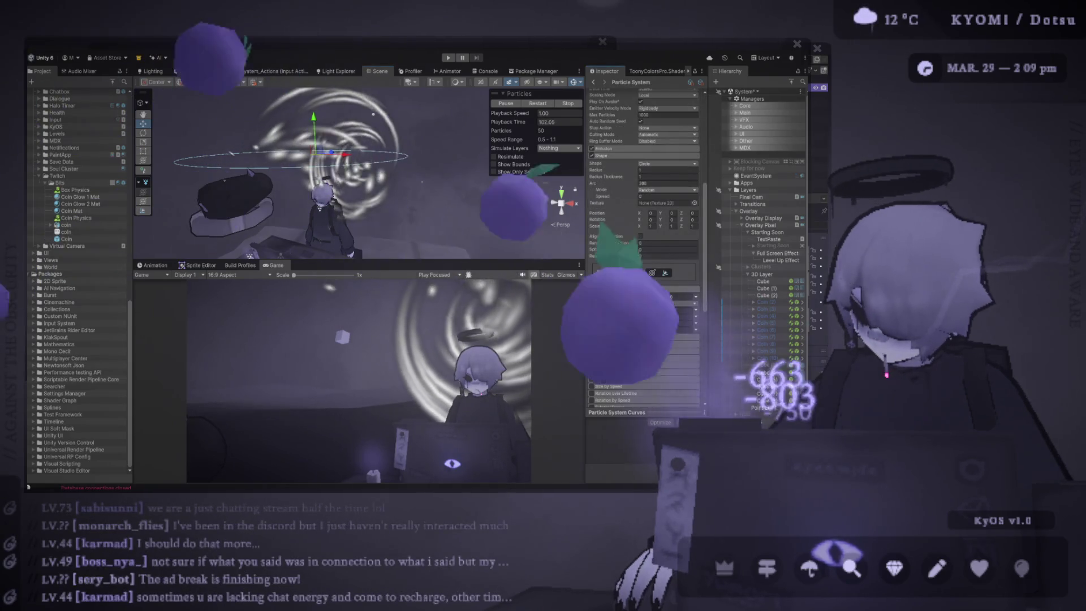
{"action": "left_click", "coordinate": [625, 296]}
{"action": "type", "text": "-0.5"}
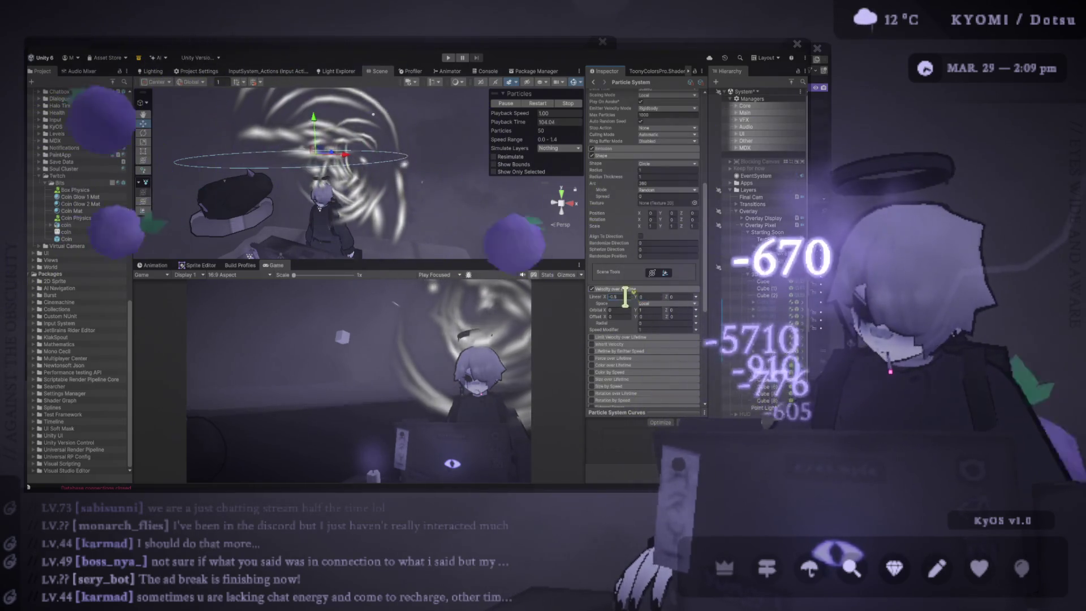
{"action": "key", "text": "Return"}
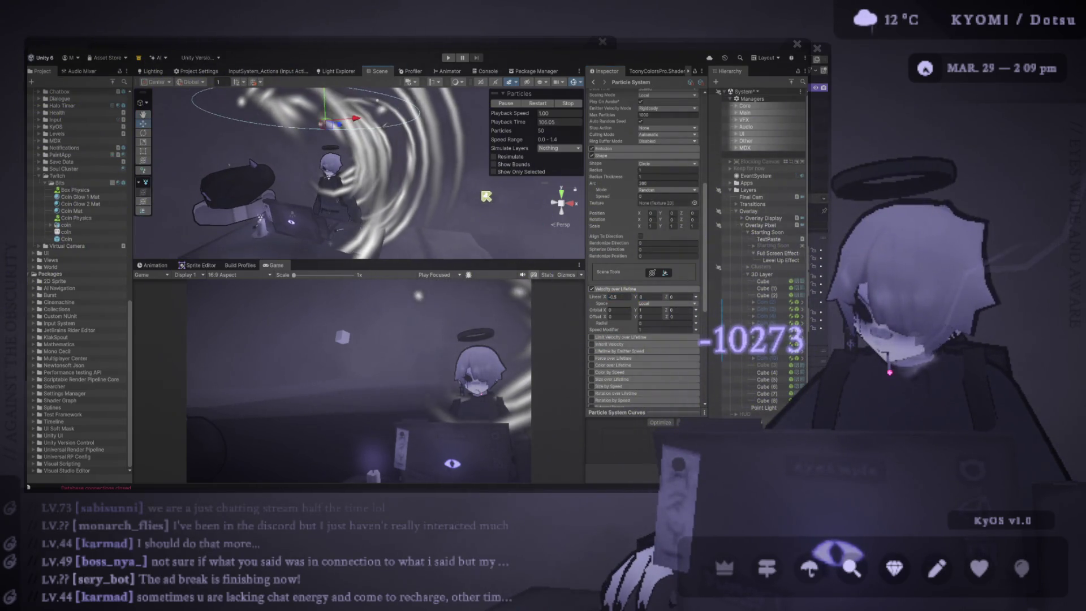
{"action": "left_click", "coordinate": [619, 310]}
{"action": "type", "text": "1"}
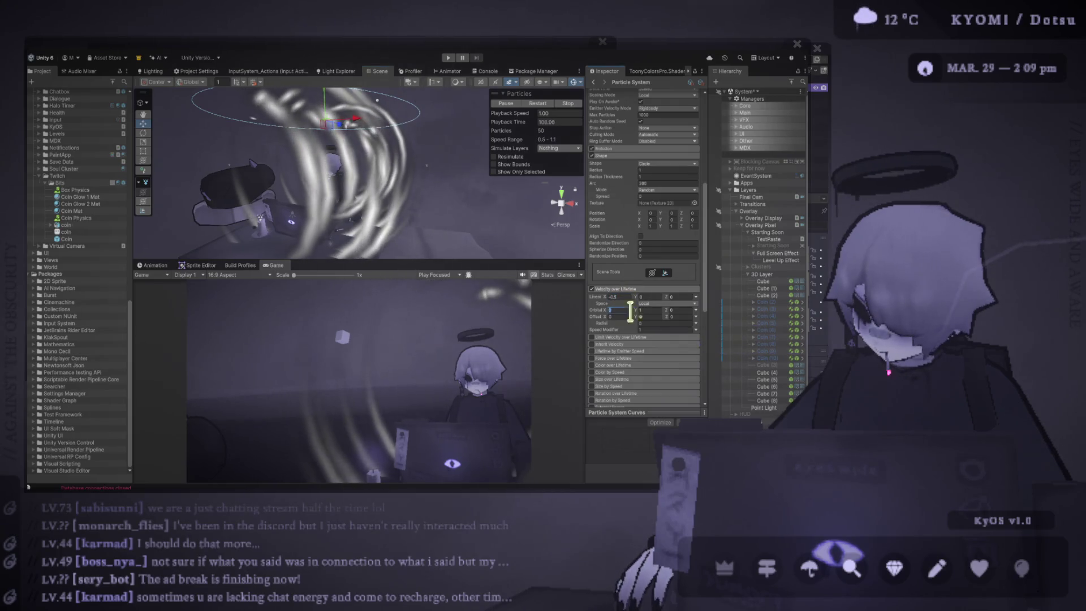
{"action": "left_click", "coordinate": [649, 310]}
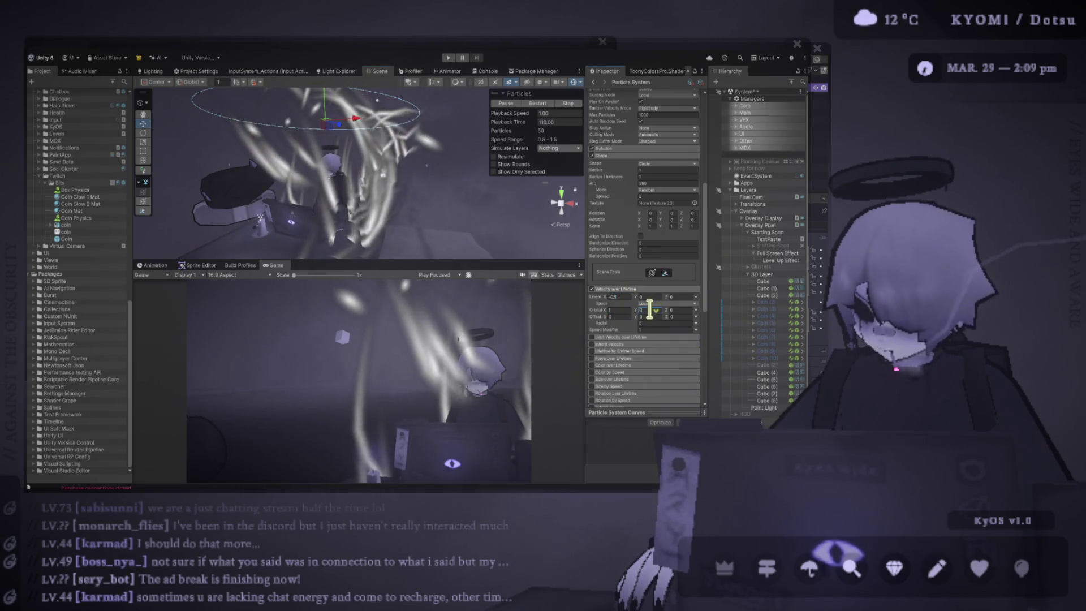
Restart the particle preview, then begin resetting Linear X velocity to 0
{"action": "scroll", "coordinate": [505, 236], "scroll_direction": "down", "scroll_amount": 3}
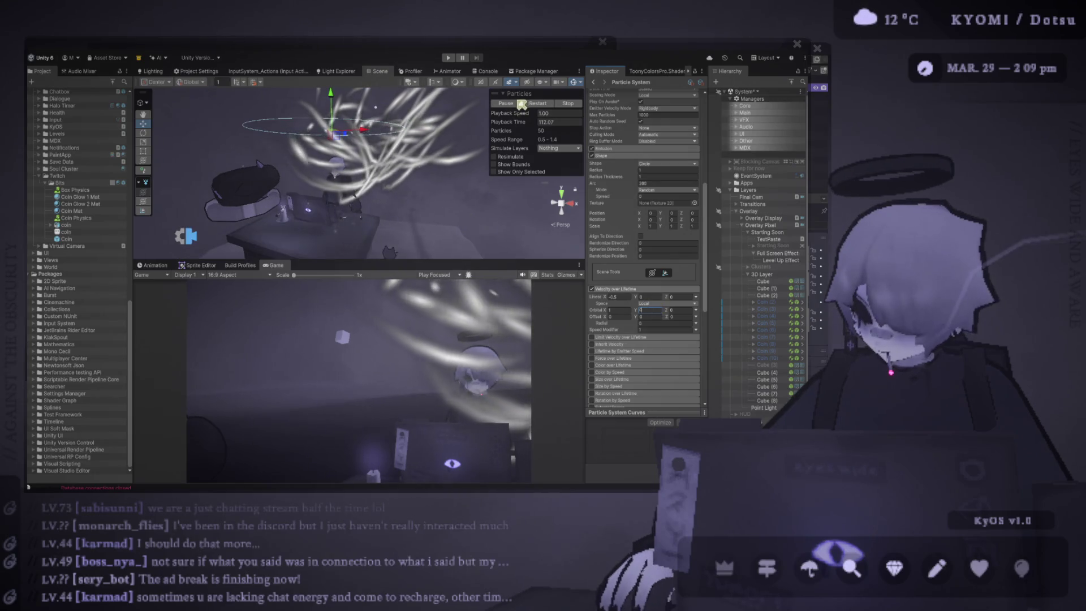
{"action": "scroll", "coordinate": [653, 276], "scroll_direction": "up", "scroll_amount": 5}
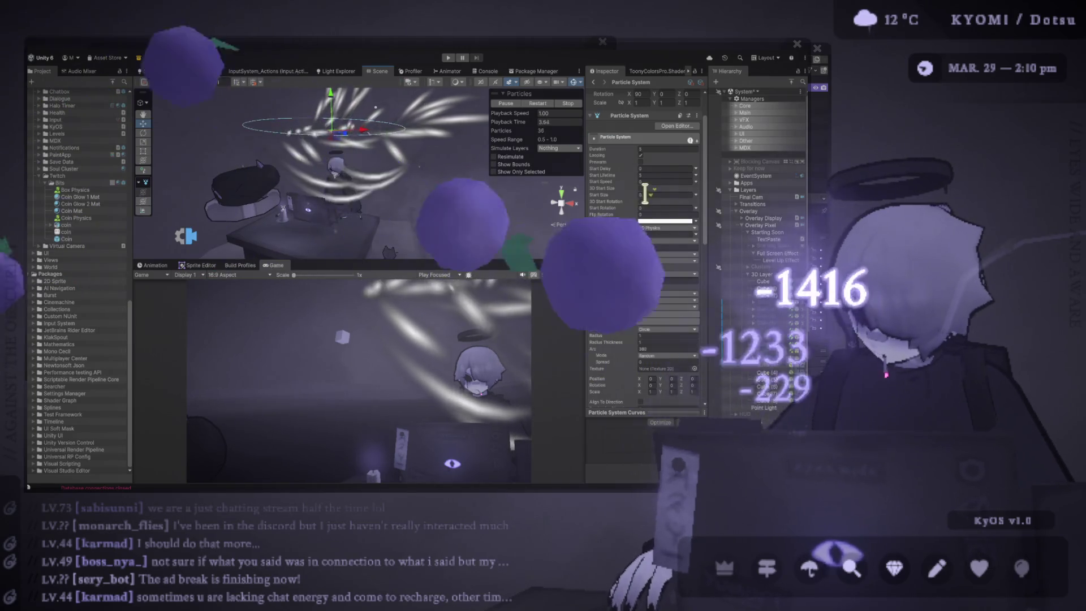
{"action": "left_click", "coordinate": [540, 105]}
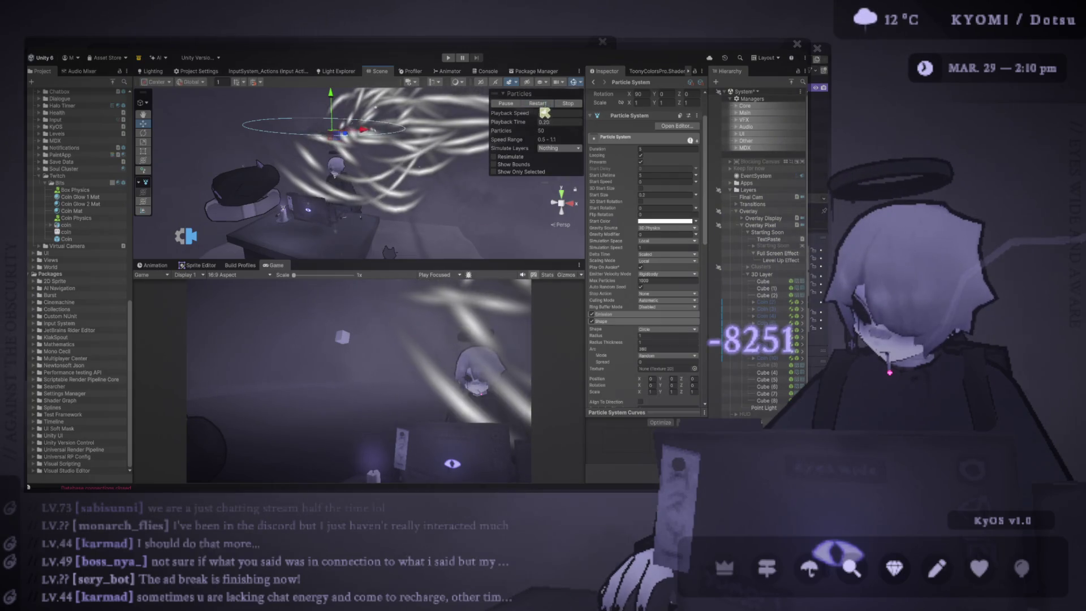
{"action": "scroll", "coordinate": [643, 262], "scroll_direction": "down", "scroll_amount": 5}
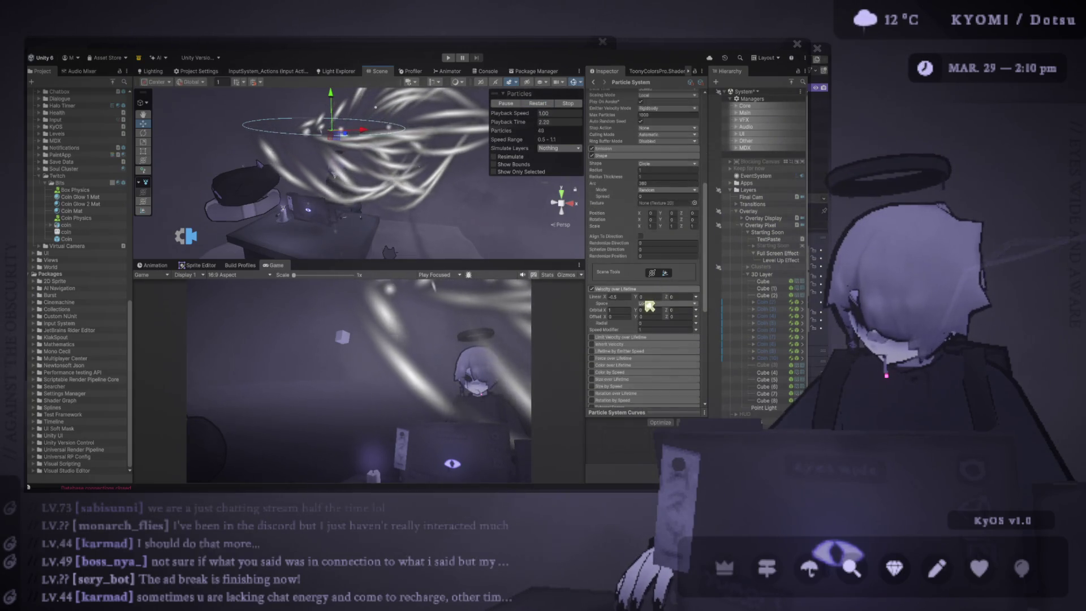
{"action": "left_click", "coordinate": [624, 298]}
Commit Linear X at 0, then try Linear X 1 and Linear Z 1, restarting the preview
{"action": "type", "text": "0"}
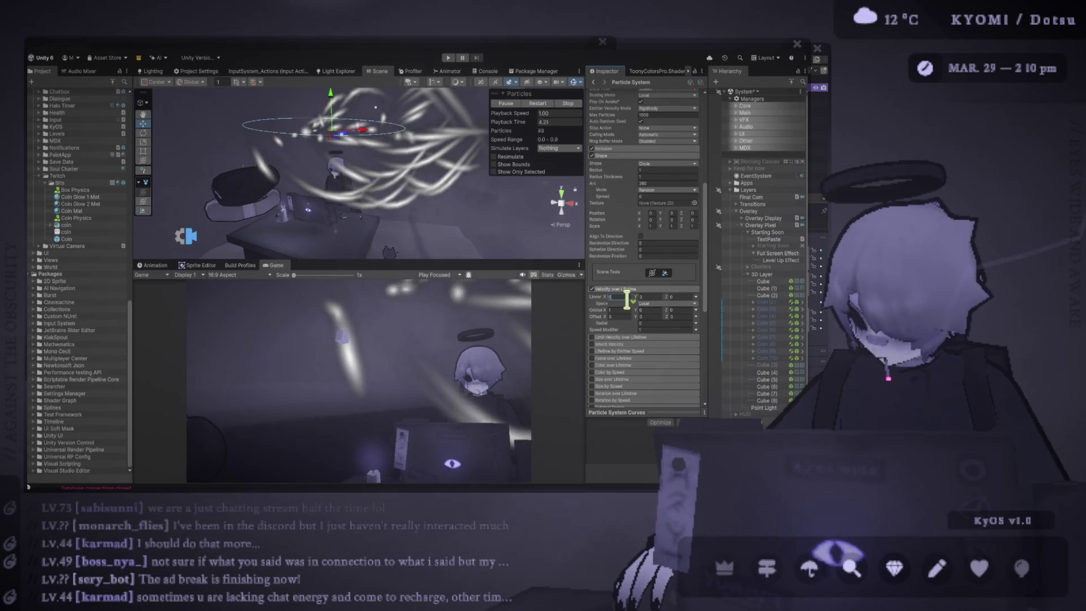
{"action": "left_click", "coordinate": [543, 106]}
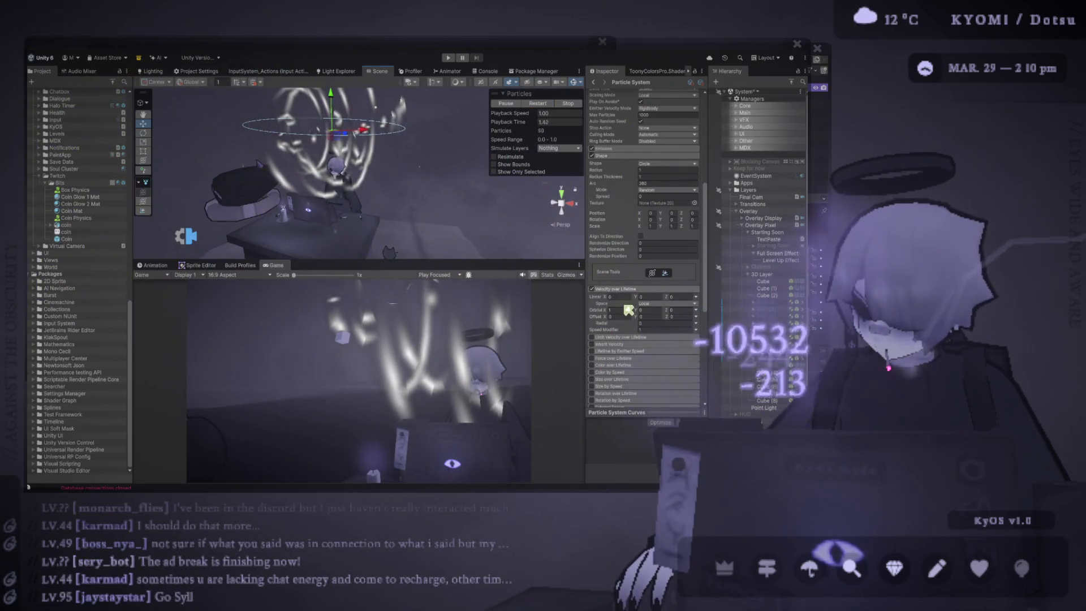
{"action": "left_click", "coordinate": [620, 310]}
{"action": "left_click", "coordinate": [612, 297]}
{"action": "type", "text": "1"}
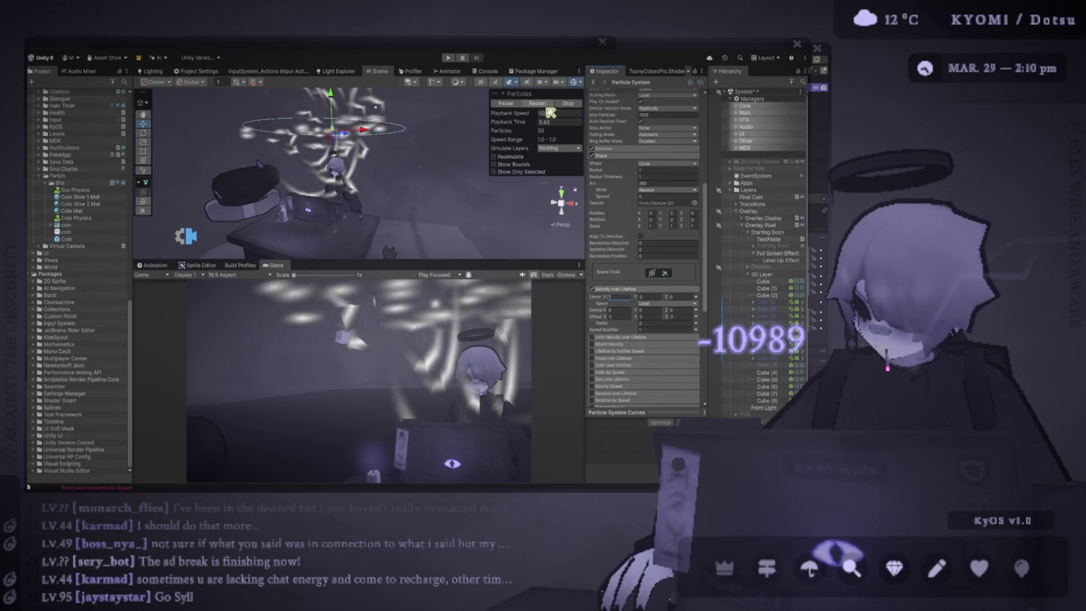
{"action": "left_click", "coordinate": [546, 106]}
{"action": "left_click", "coordinate": [679, 296]}
{"action": "type", "text": "1"}
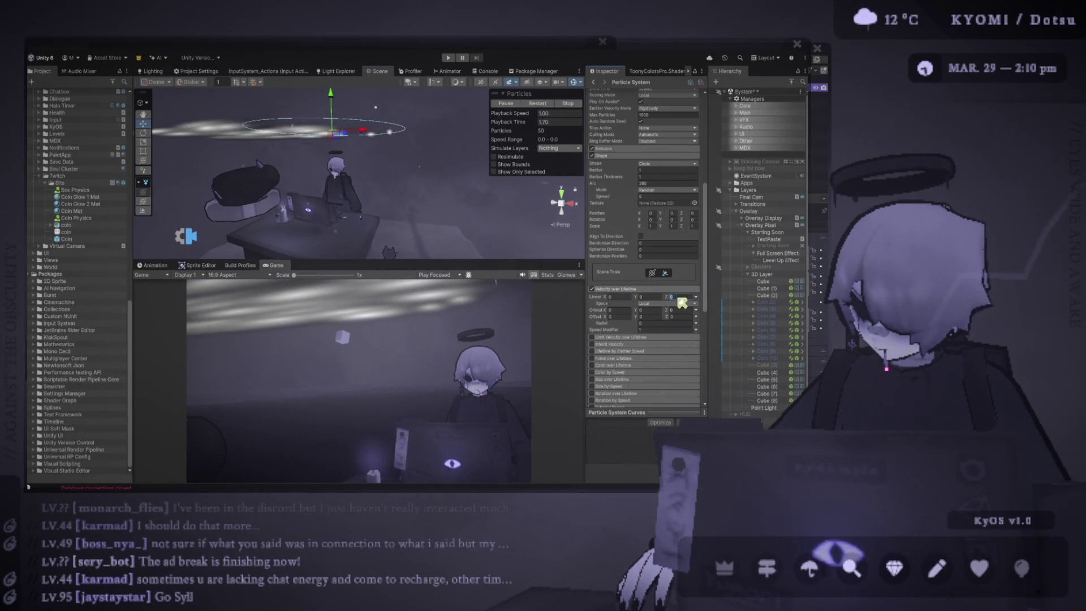
{"action": "left_click", "coordinate": [527, 107]}
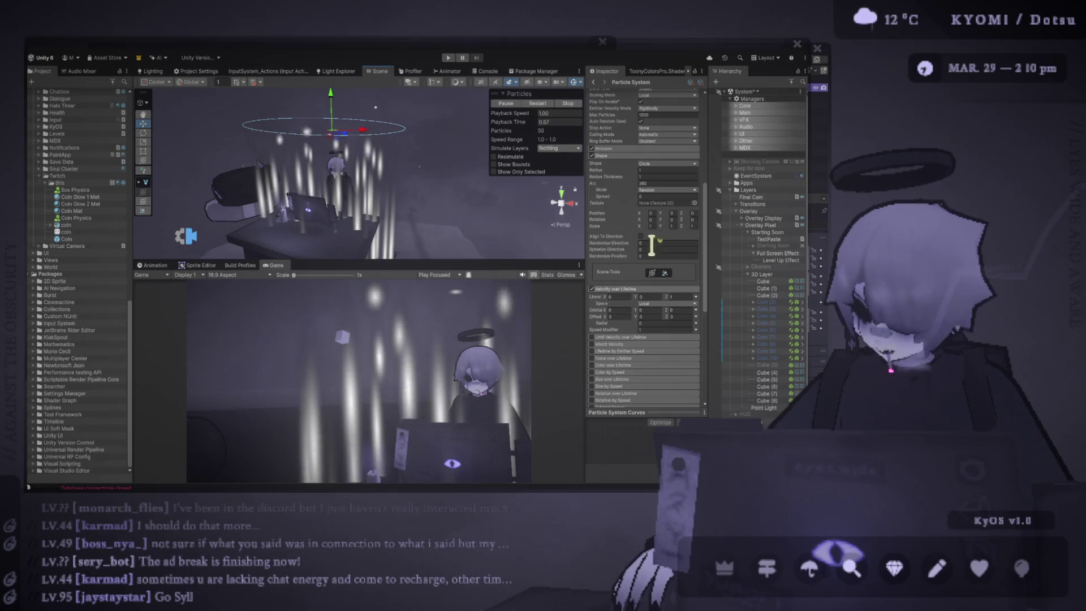
Try Orbital X and Orbital Y at 1, then set Orbital Y back to 0
{"action": "left_click", "coordinate": [622, 310]}
{"action": "type", "text": "1"}
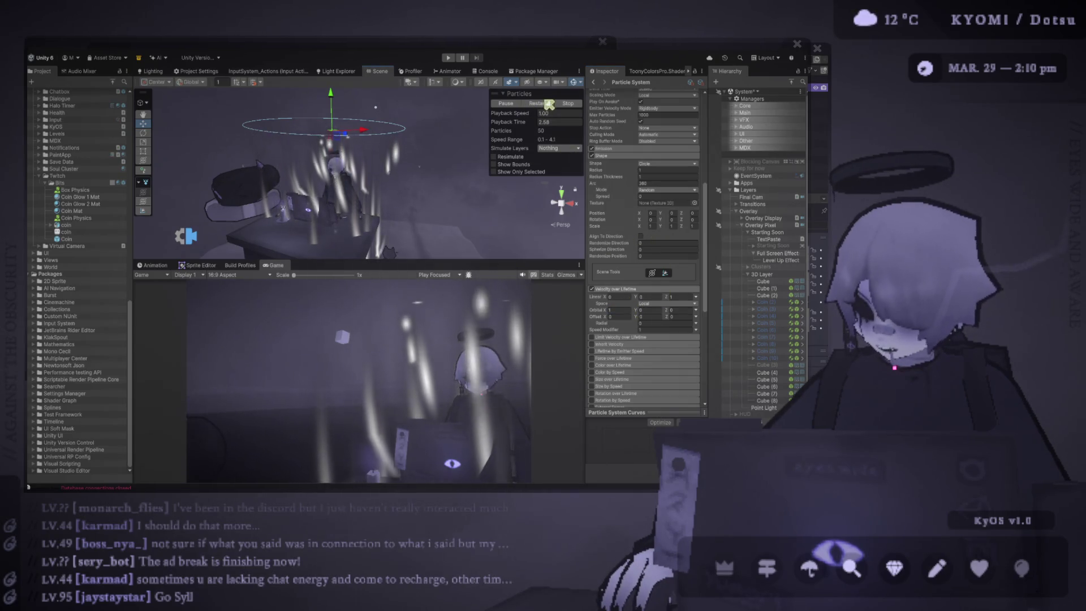
{"action": "left_click", "coordinate": [651, 310]}
{"action": "type", "text": "1"}
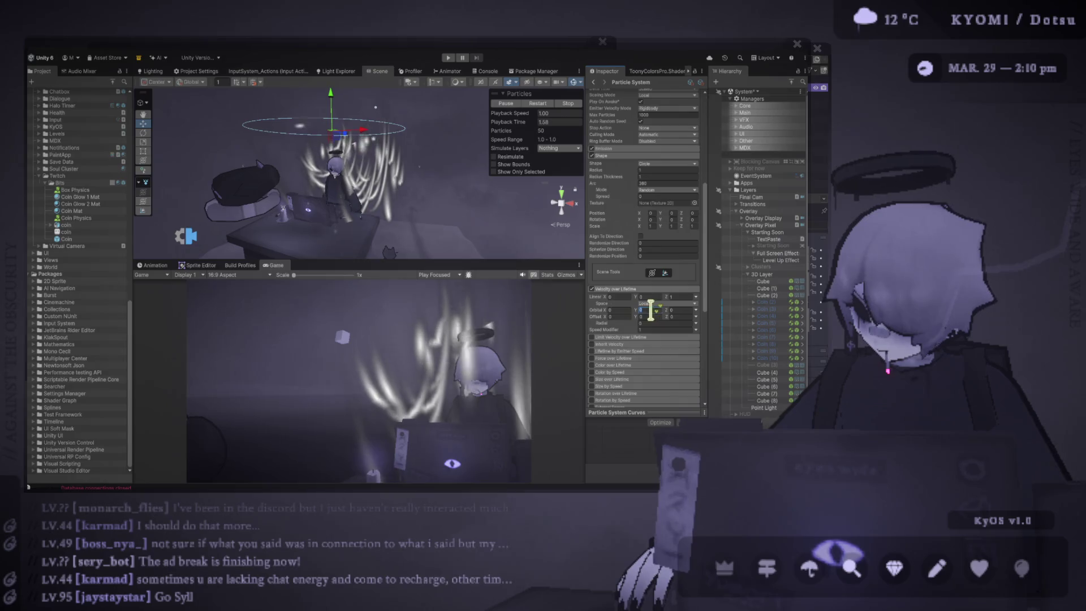
{"action": "left_click", "coordinate": [537, 105]}
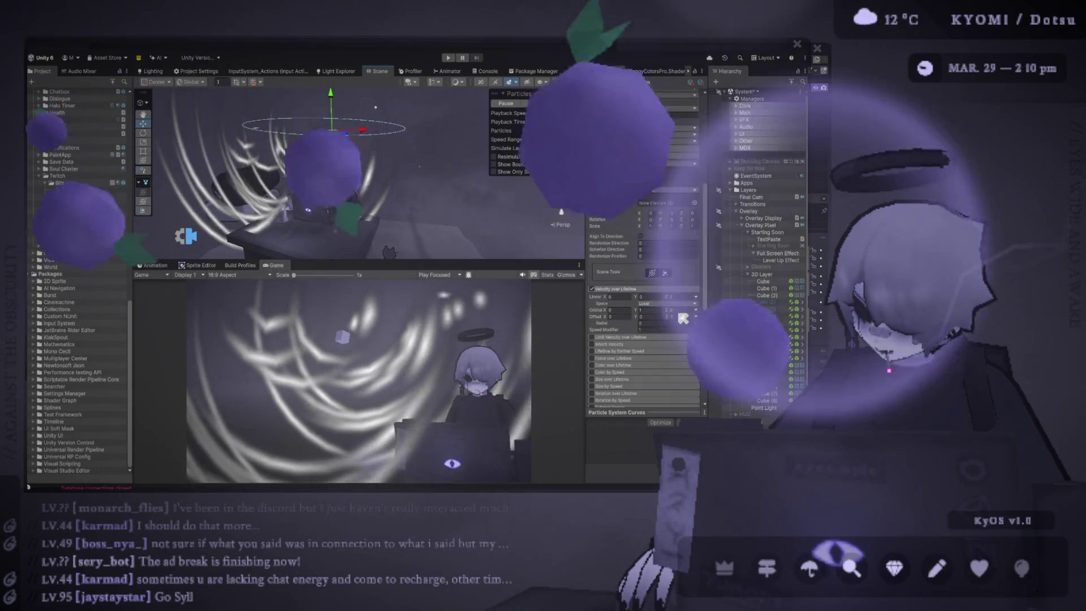
{"action": "type", "text": "0"}
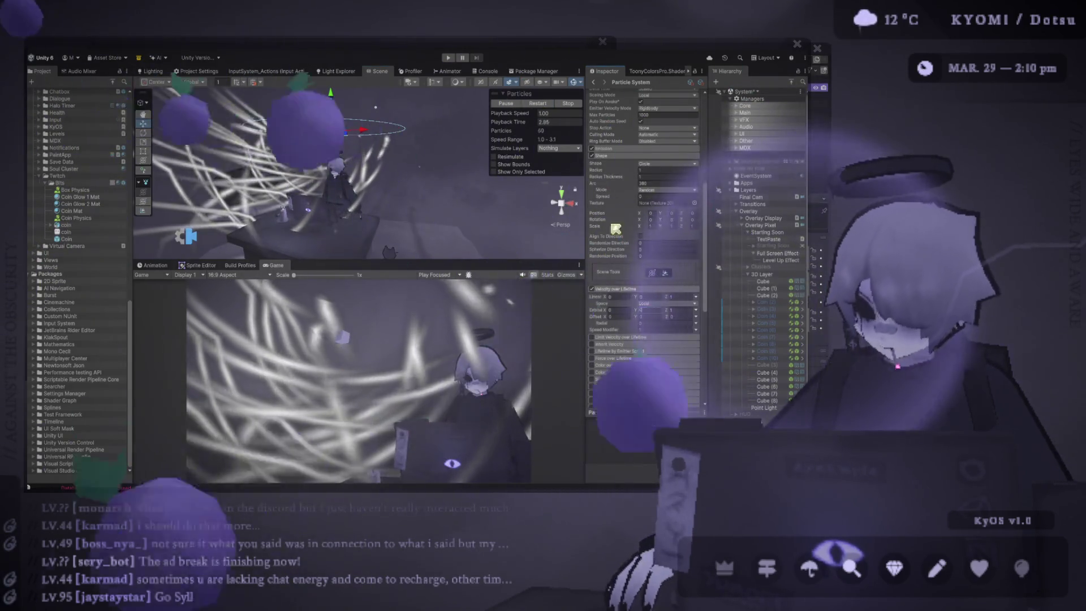
{"action": "left_click", "coordinate": [547, 106]}
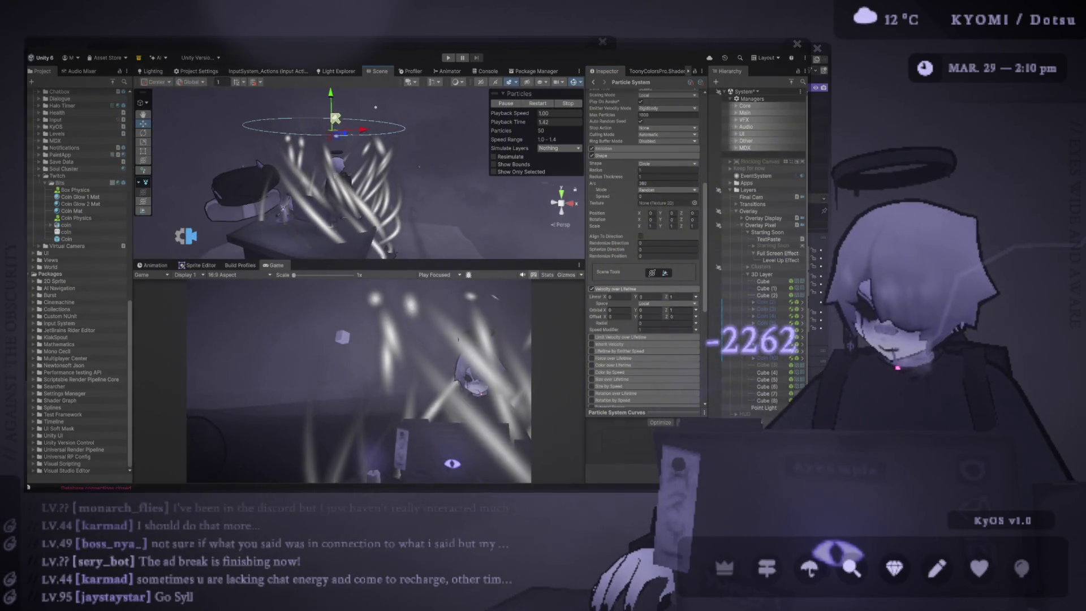